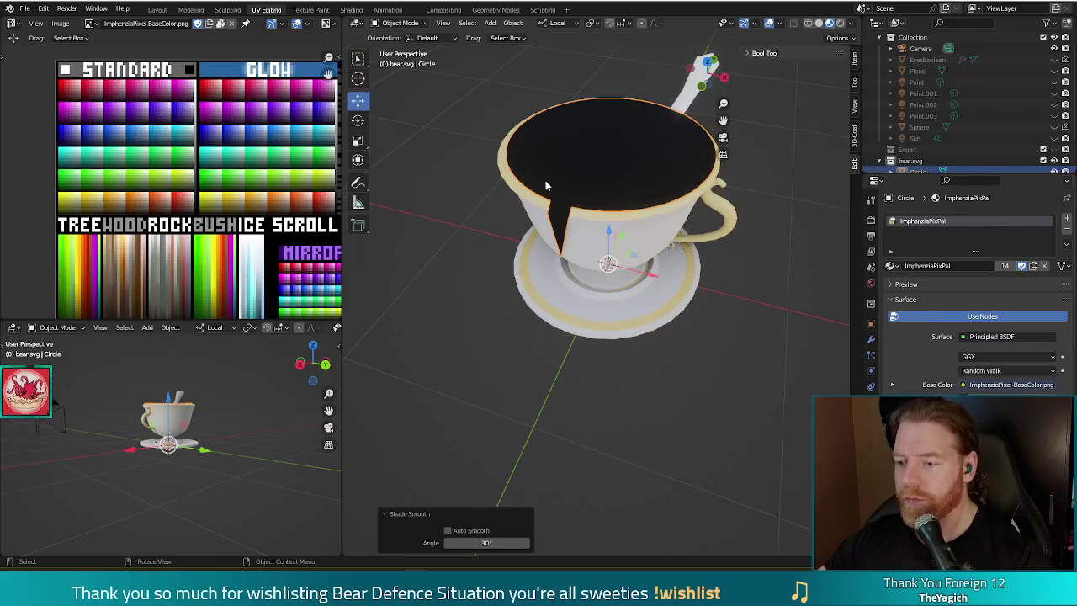
# Move the top face's UVs onto the blue swatch of the pixel palette, then leave Edit Mode
pyautogui.press('Tab')
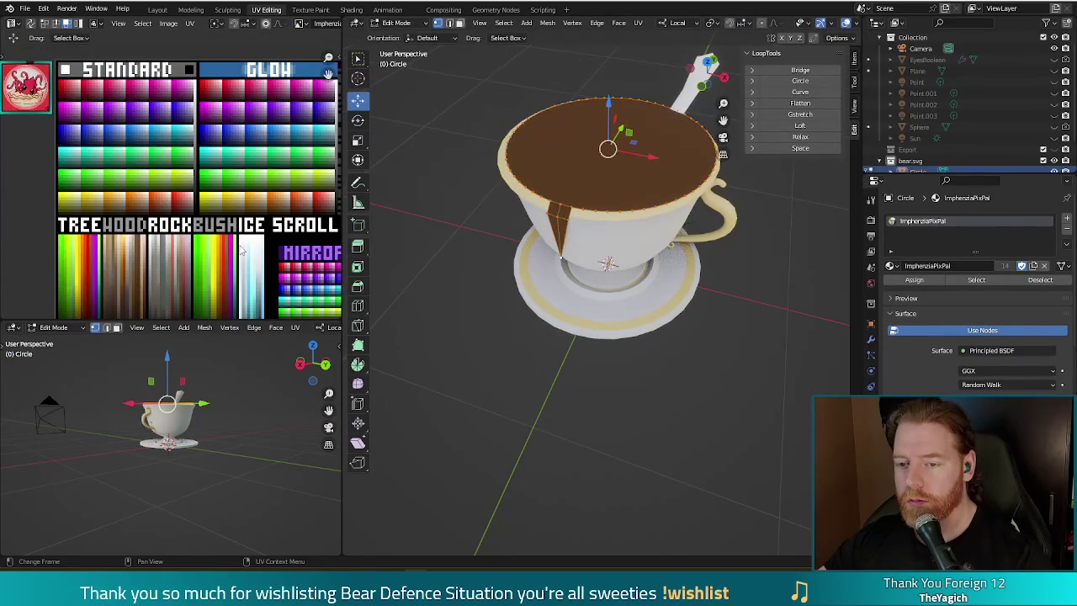
pyautogui.moveTo(217, 256); pyautogui.dragTo(229, 144, button='middle')
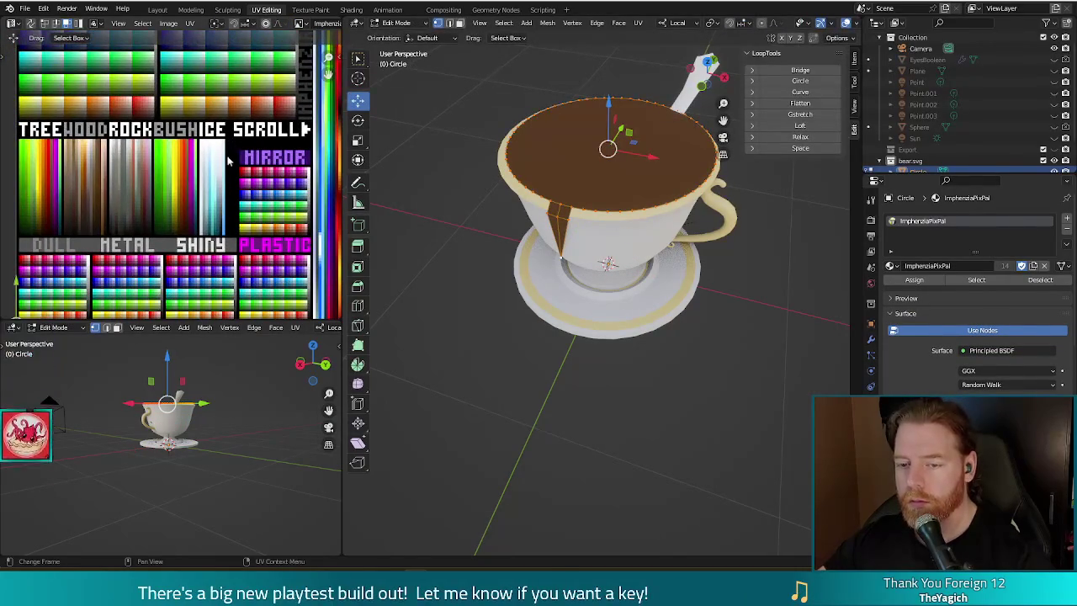
pyautogui.press('Home')
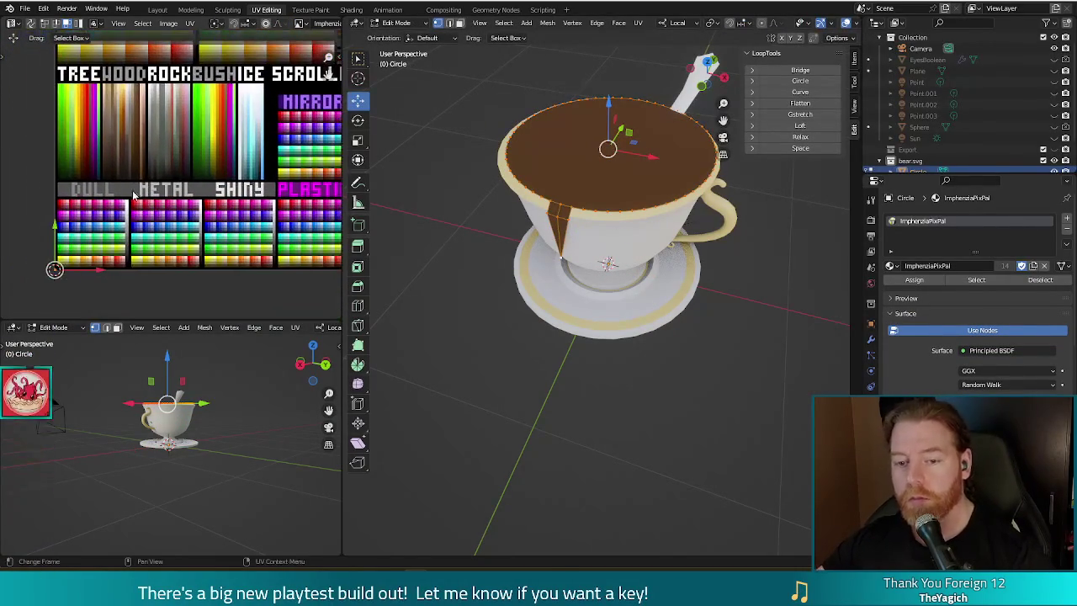
pyautogui.press('g')
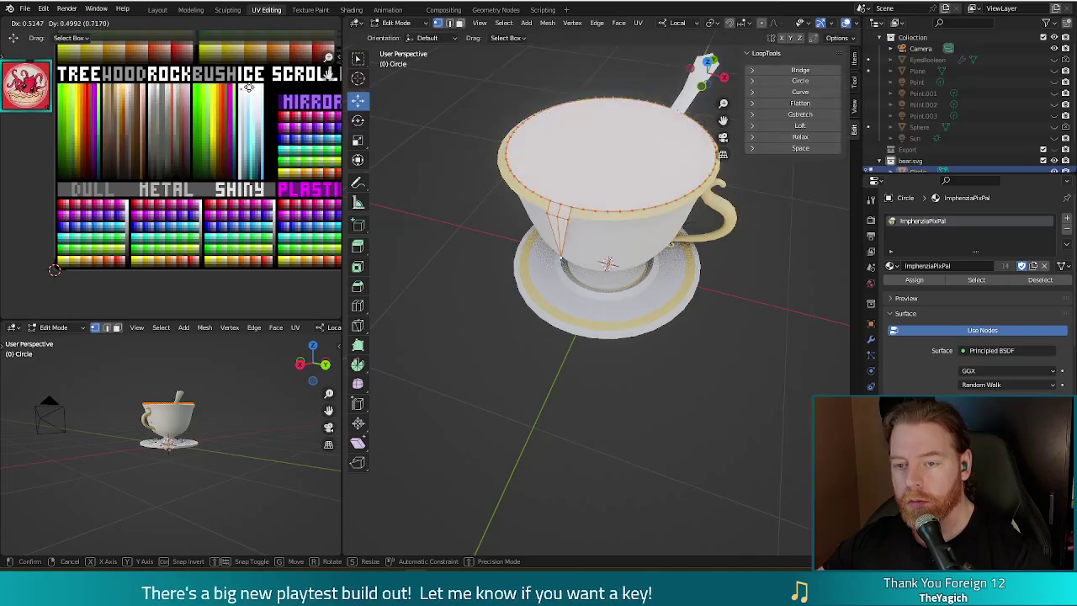
pyautogui.click(253, 130)
pyautogui.moveTo(252, 130); pyautogui.dragTo(205, 223, button='middle')
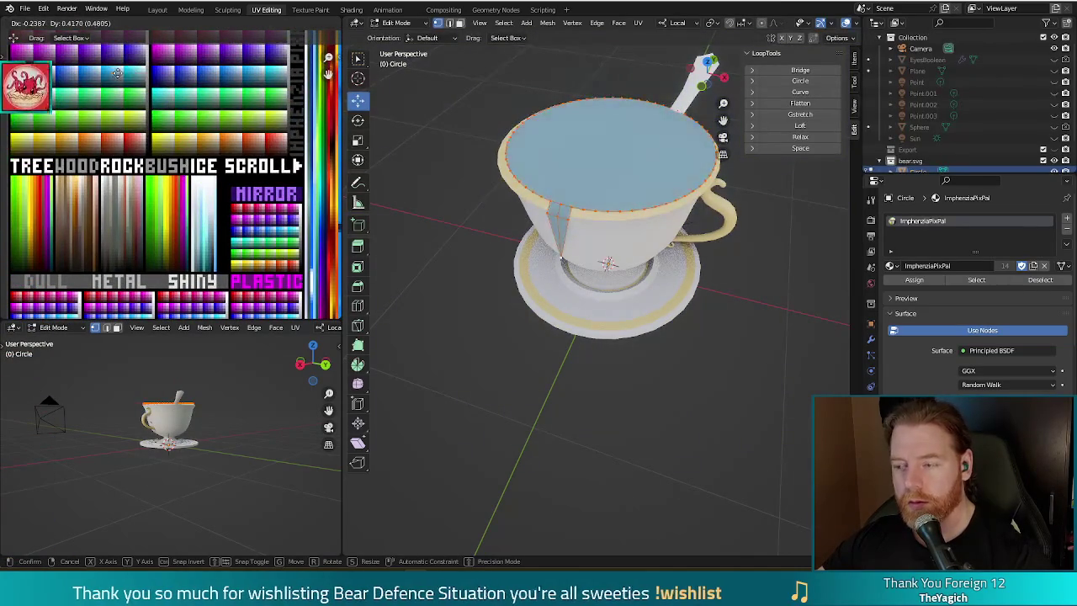
pyautogui.moveTo(168, 149); pyautogui.dragTo(205, 190, button='middle')
pyautogui.press('g')
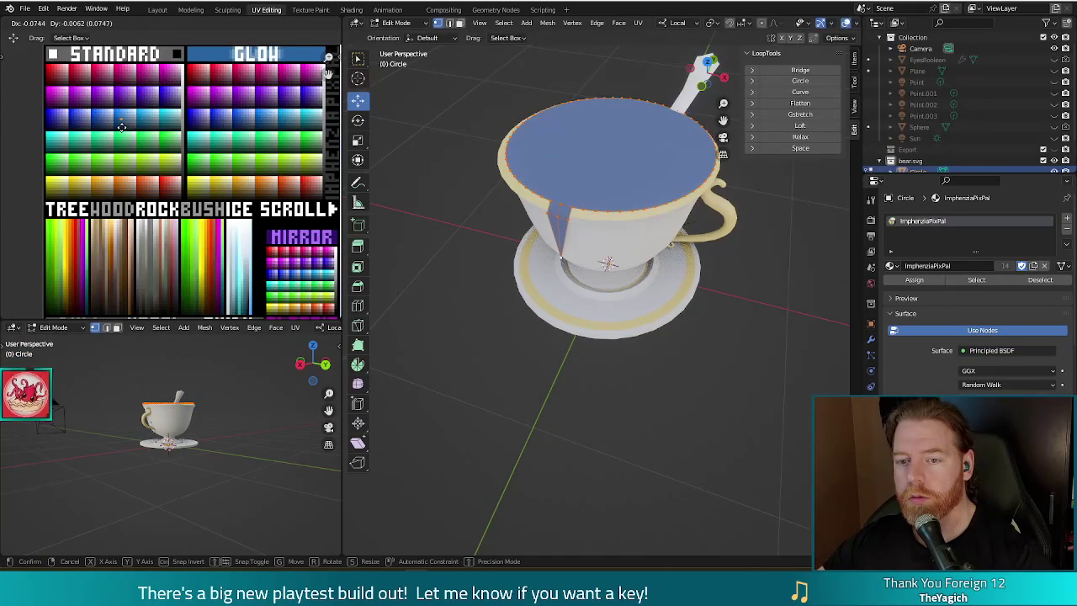
pyautogui.click(120, 123)
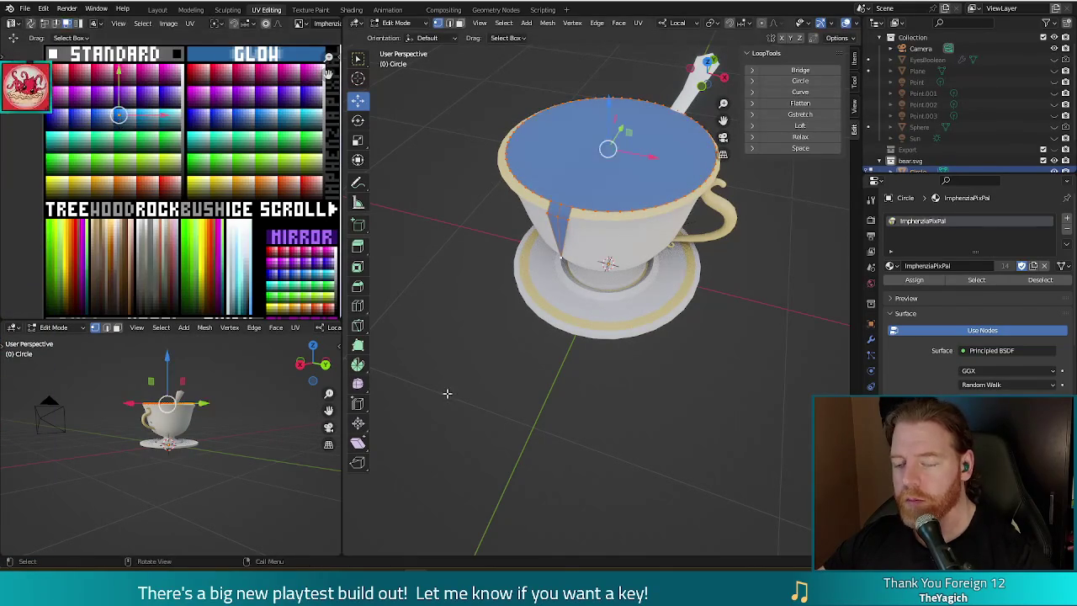
pyautogui.press('Tab')
pyautogui.moveTo(580, 400)
pyautogui.mouseDown(button='middle')
pyautogui.moveTo(620, 376)
pyautogui.moveTo(563, 388)
pyautogui.mouseUp(button='middle')
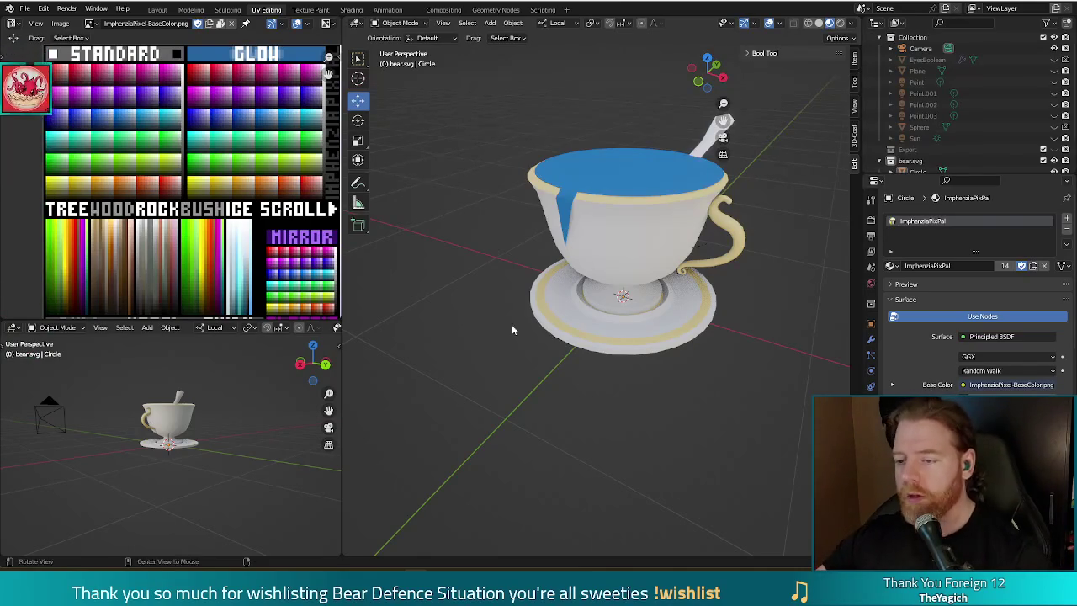
# Scale the blue liquid's rim loop down slightly
pyautogui.moveTo(511, 329); pyautogui.dragTo(557, 324, button='middle')
pyautogui.press('Tab')
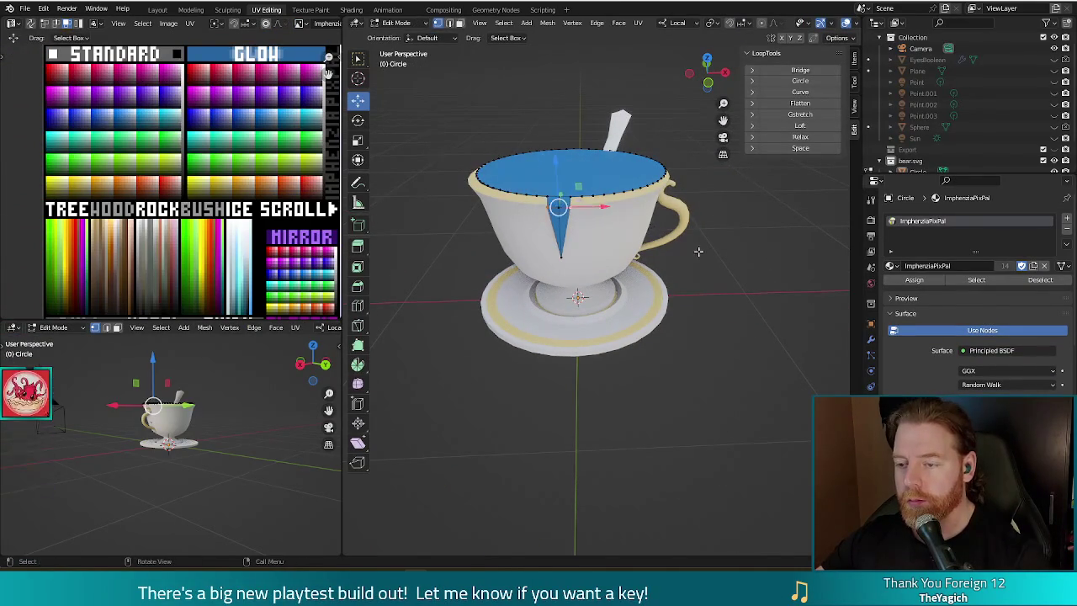
pyautogui.press('s')
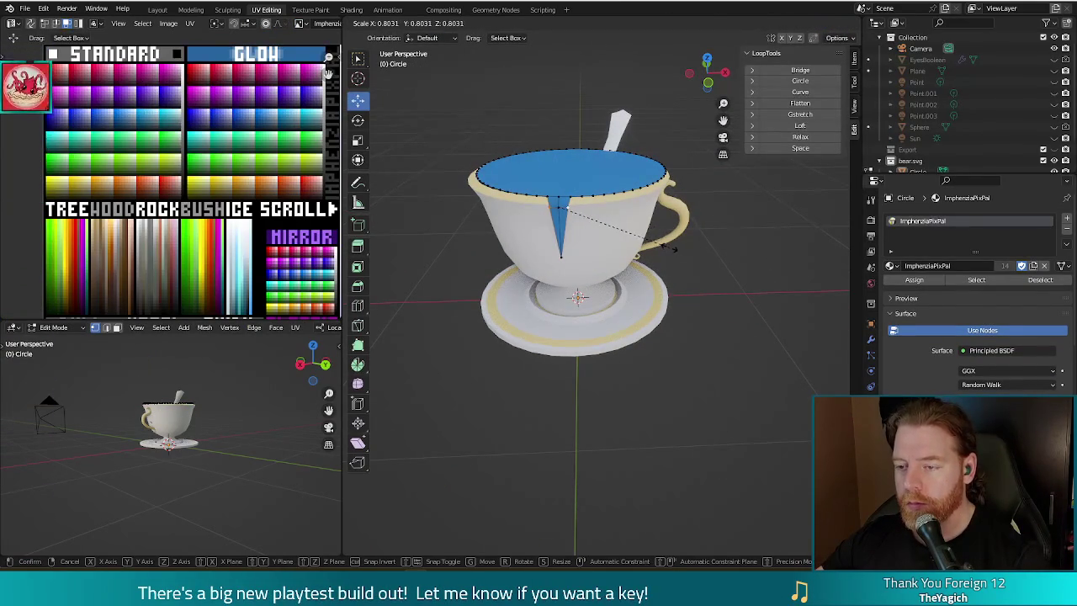
pyautogui.click(669, 246)
pyautogui.press('Tab')
pyautogui.moveTo(704, 358)
pyautogui.mouseDown(button='middle')
pyautogui.moveTo(627, 328)
pyautogui.moveTo(692, 328)
pyautogui.moveTo(685, 344)
pyautogui.moveTo(614, 247)
pyautogui.moveTo(641, 251)
pyautogui.moveTo(604, 275)
pyautogui.mouseUp(button='middle')
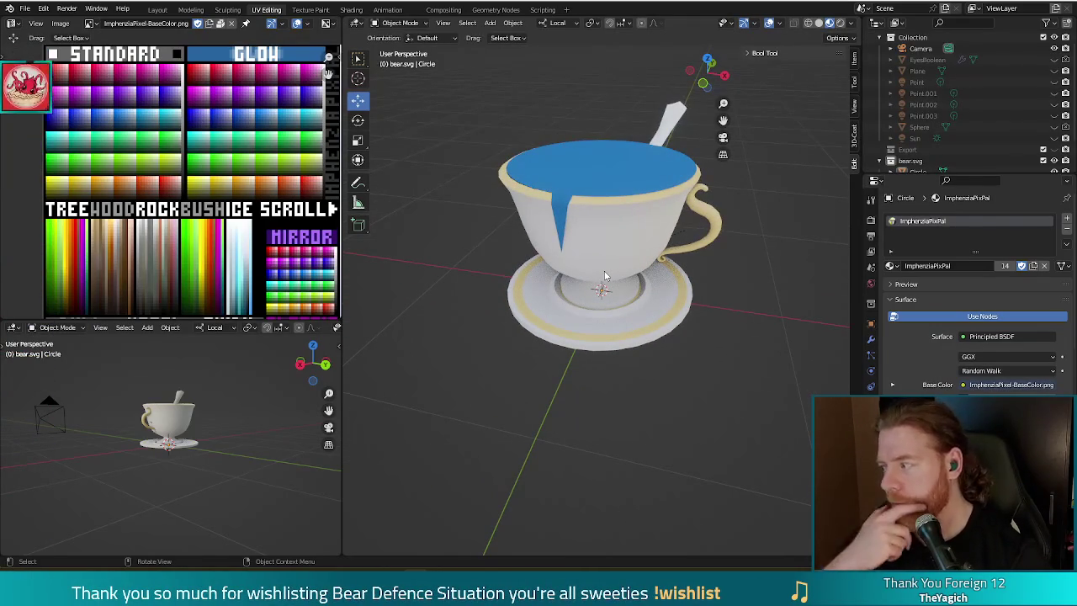
pyautogui.moveTo(604, 275); pyautogui.dragTo(603, 222, button='middle')
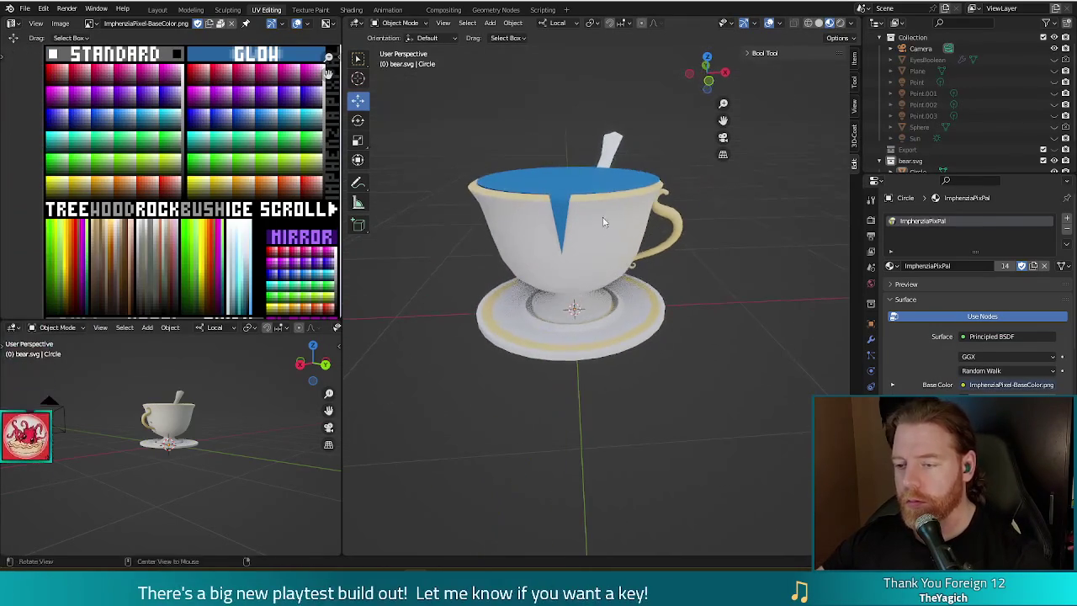
# Dissolve the drip spike's tip vertex to close the rim
pyautogui.press('Tab')
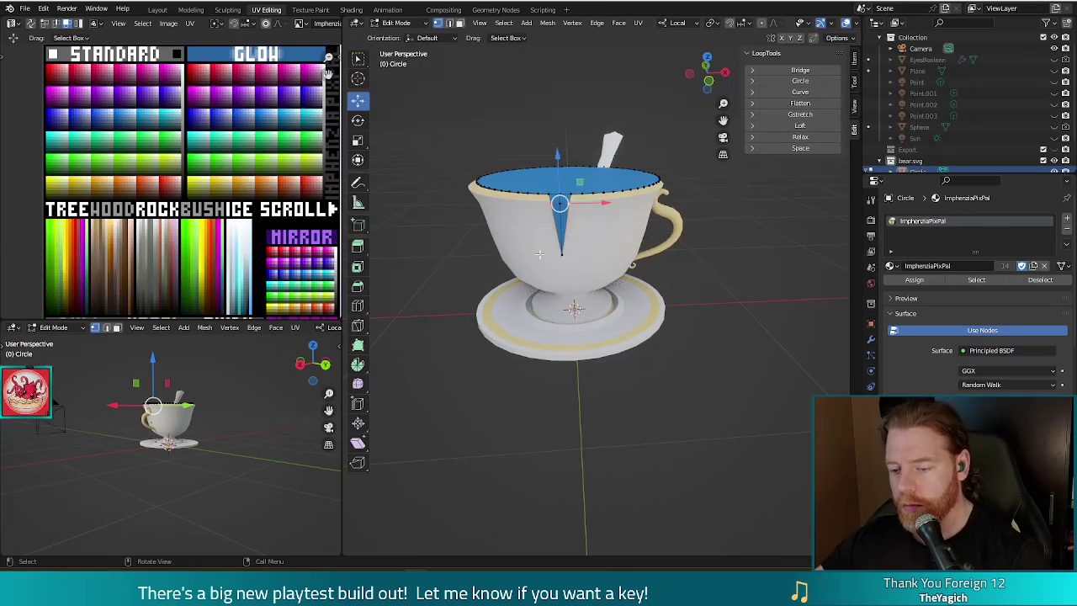
pyautogui.hotkey('ctrl', 'r')
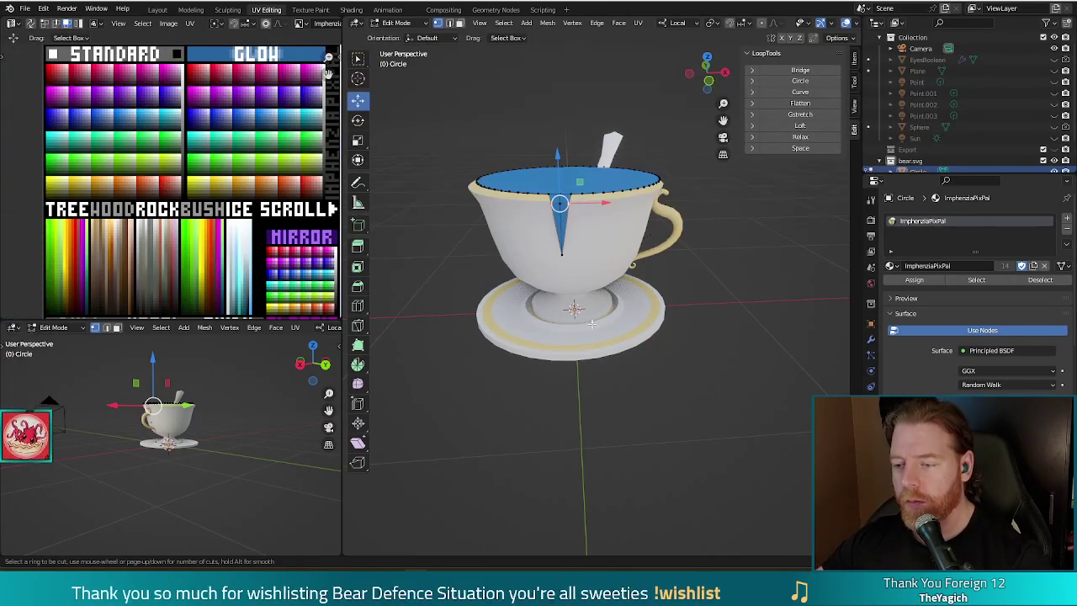
pyautogui.press('Escape')
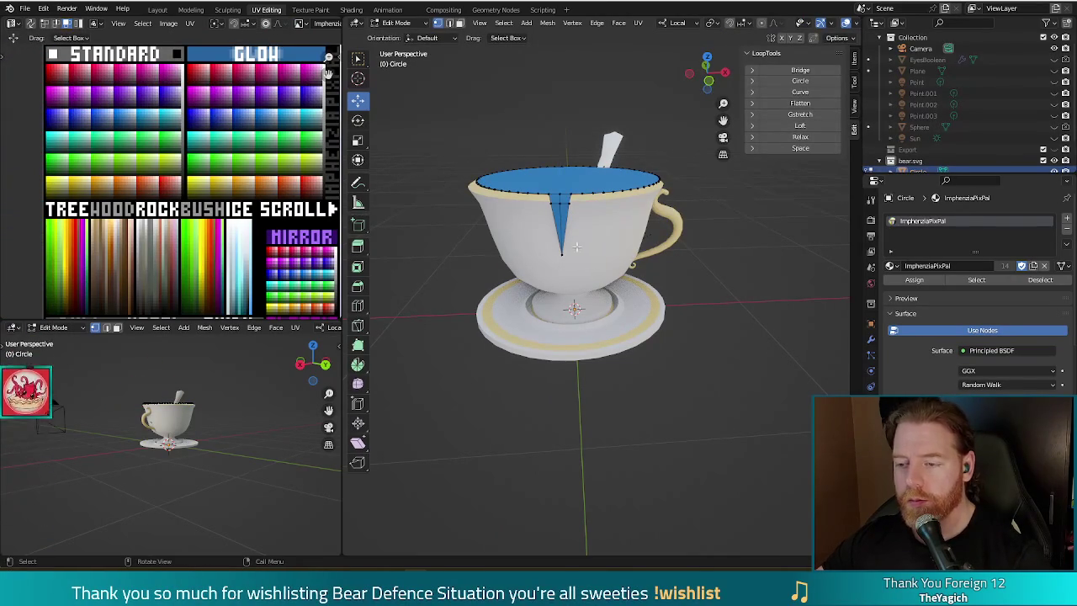
pyautogui.click(560, 253)
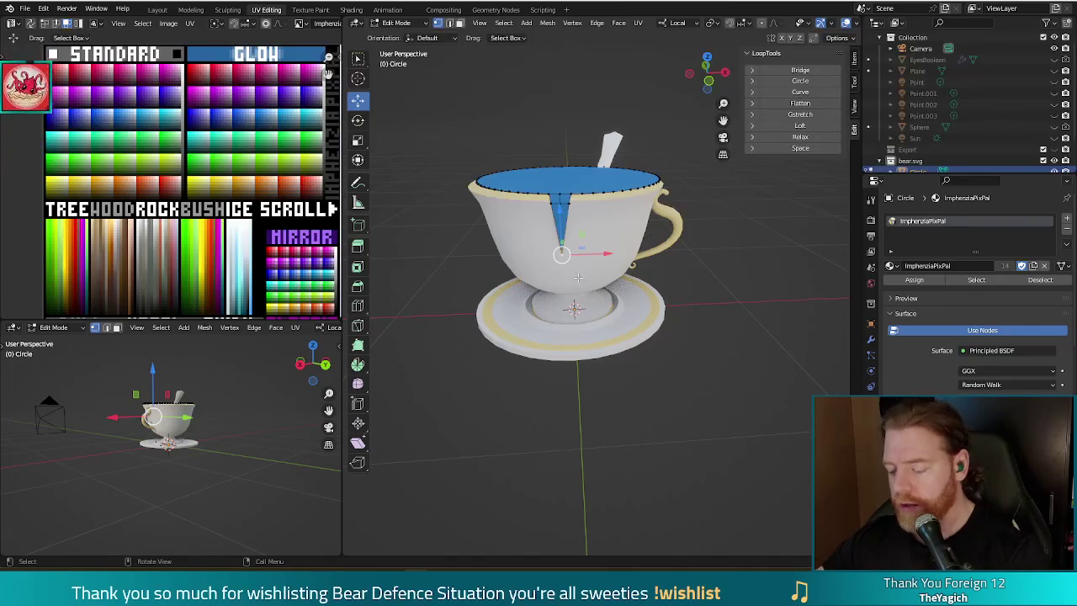
pyautogui.rightClick(578, 278)
pyautogui.click(578, 278)
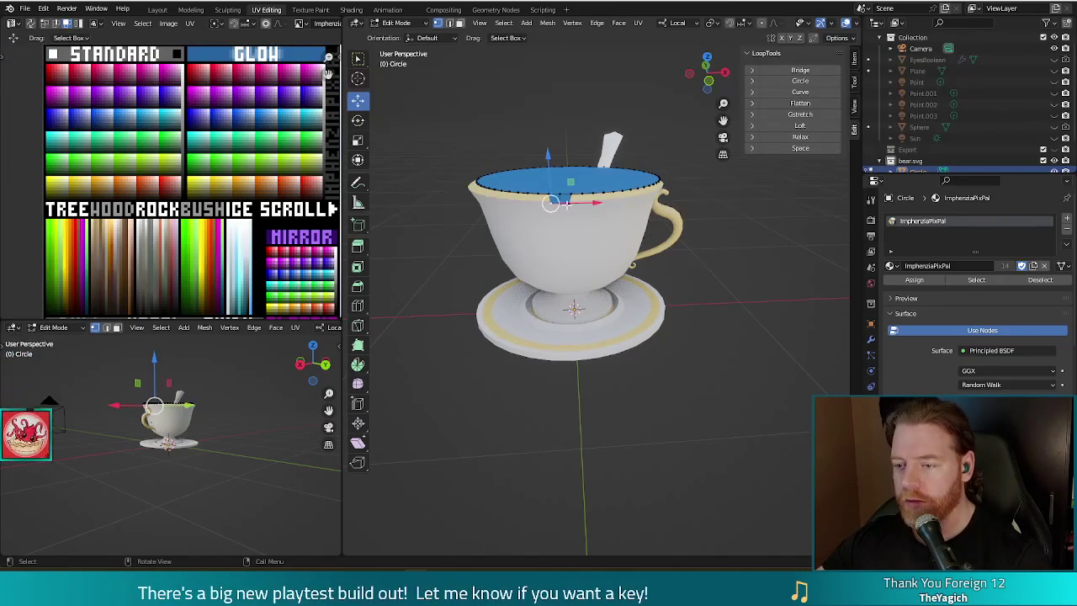
# Add more rim faces to the selection and extrude them downward in front view
pyautogui.keyDown('shift'); pyautogui.click(574, 207); pyautogui.keyUp('shift')
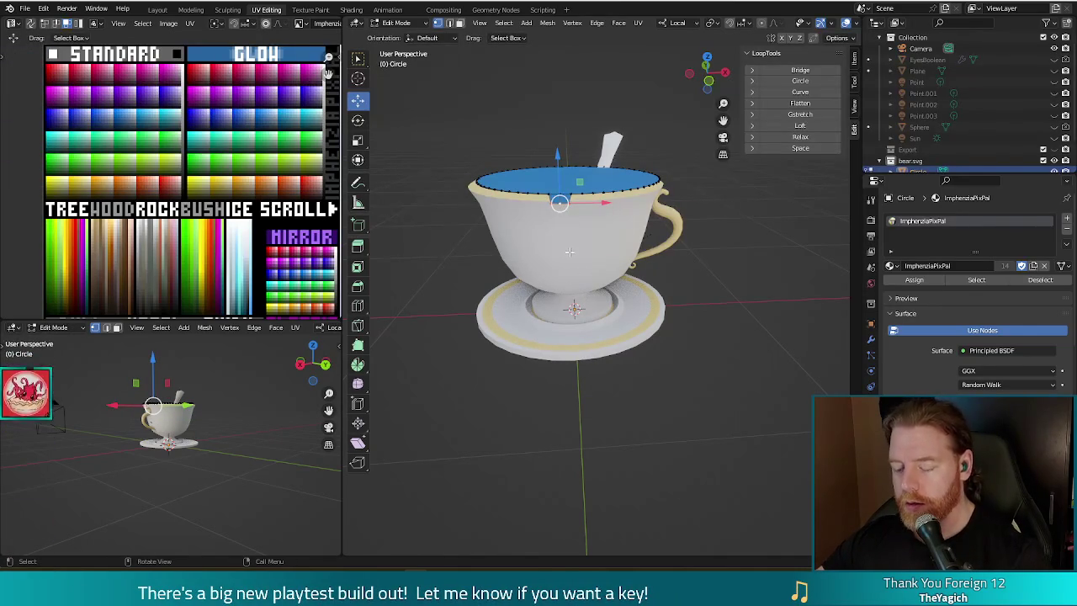
pyautogui.press('KP_1')
pyautogui.press('e')
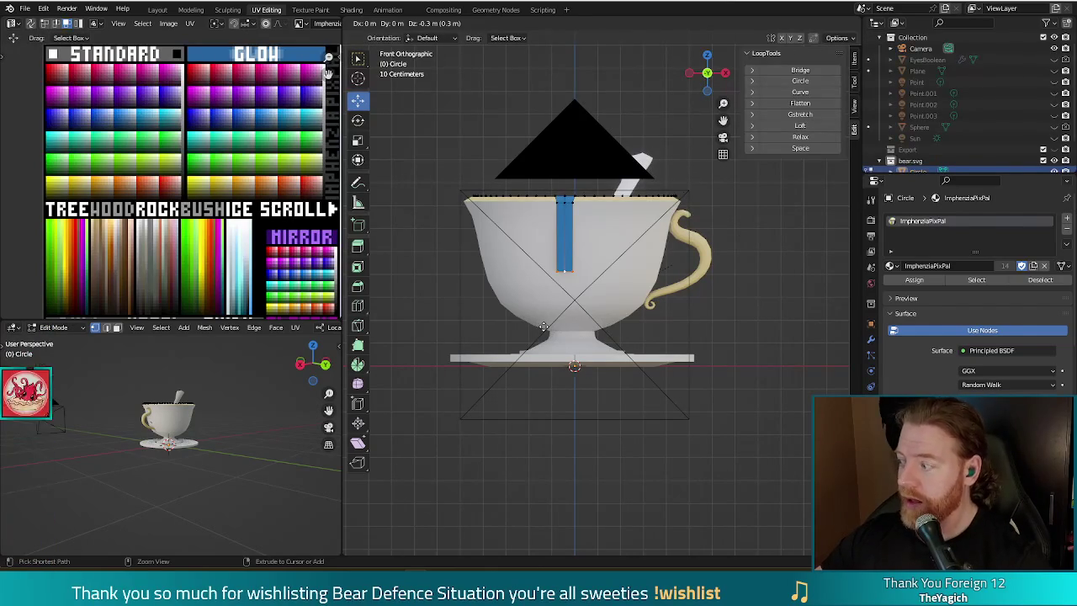
# Confirm the extruded strip, taper it to scale 0.387, and nudge its tip up along Z
pyautogui.click(544, 326)
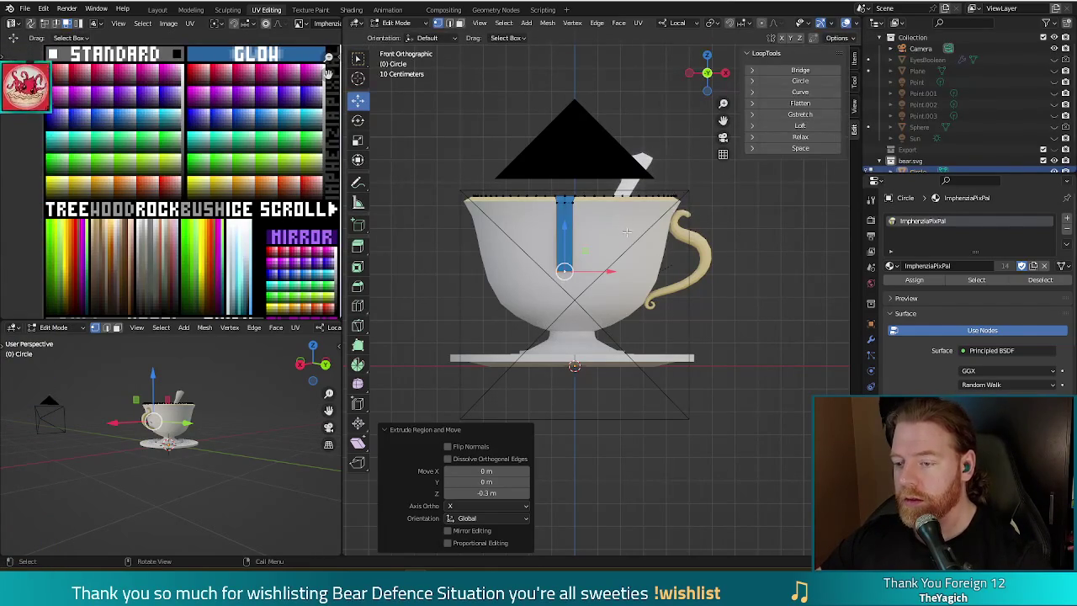
pyautogui.press('s')
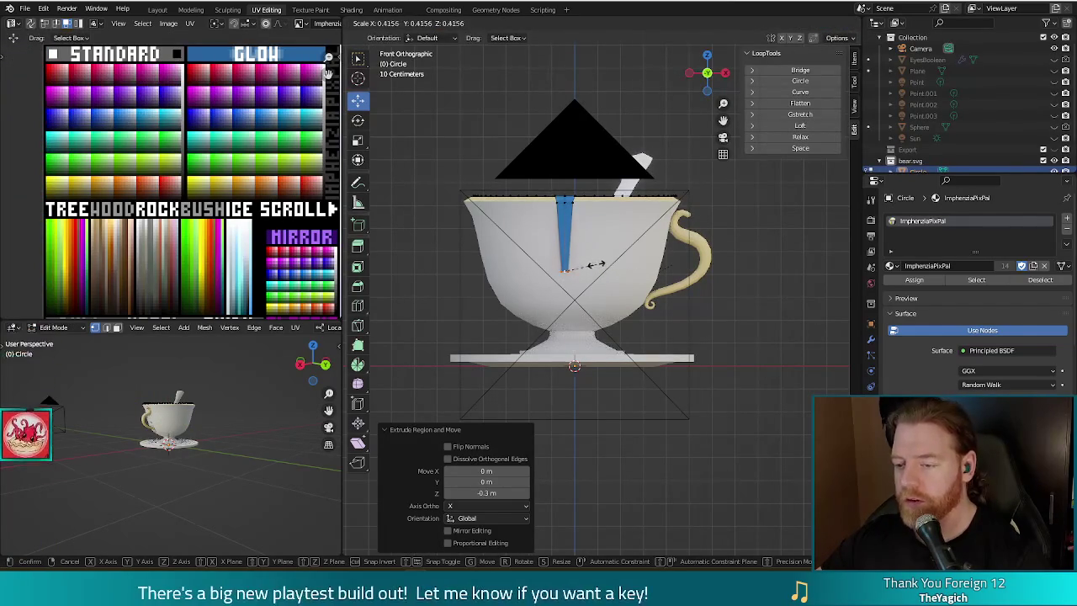
pyautogui.click(594, 264)
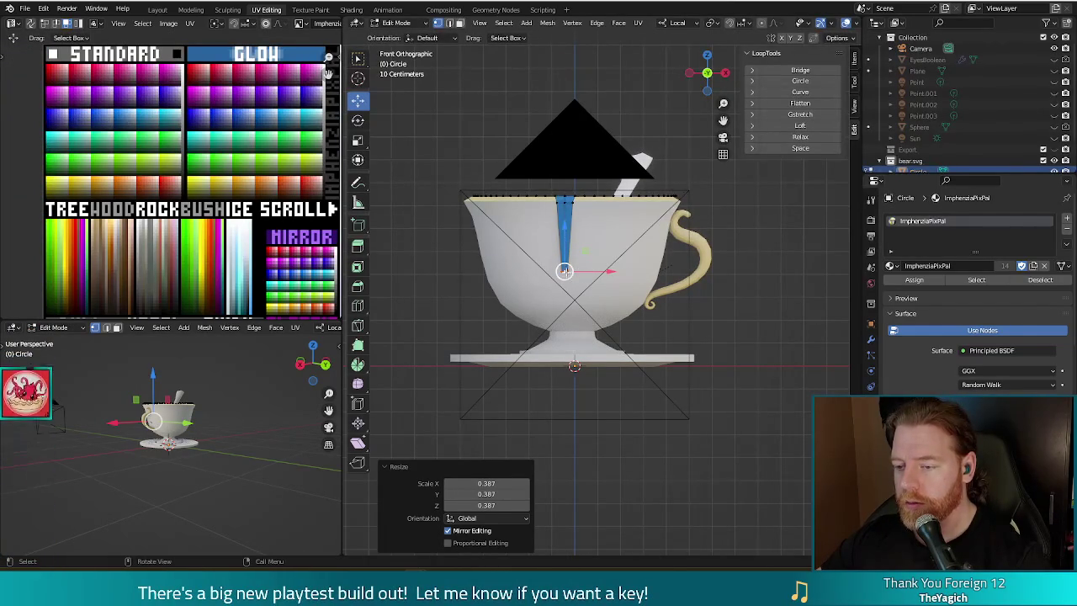
pyautogui.click(568, 271)
pyautogui.press('g')
pyautogui.press('z')
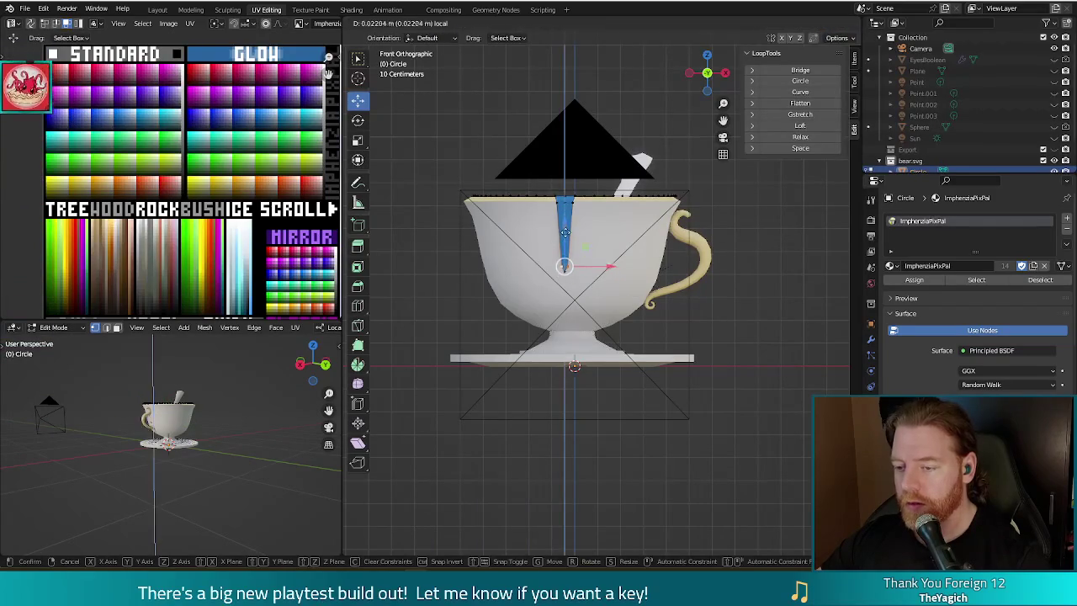
pyautogui.click(567, 234)
pyautogui.press('Tab')
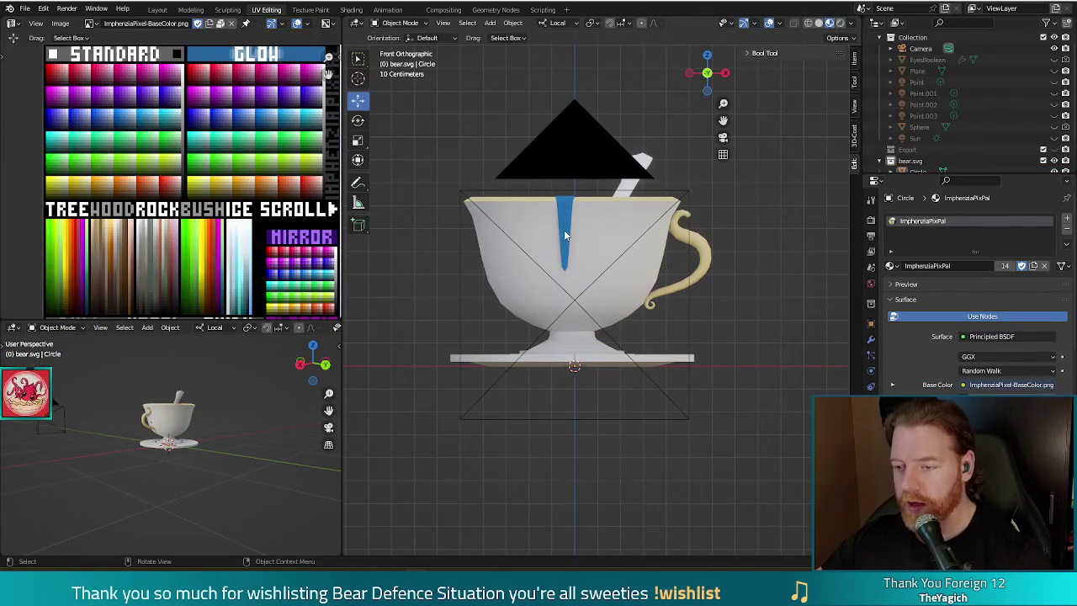
# Add a loop cut across the drip, slide its edges into place, then exit Edit Mode
pyautogui.press('Tab')
pyautogui.hotkey('ctrl', 'r')
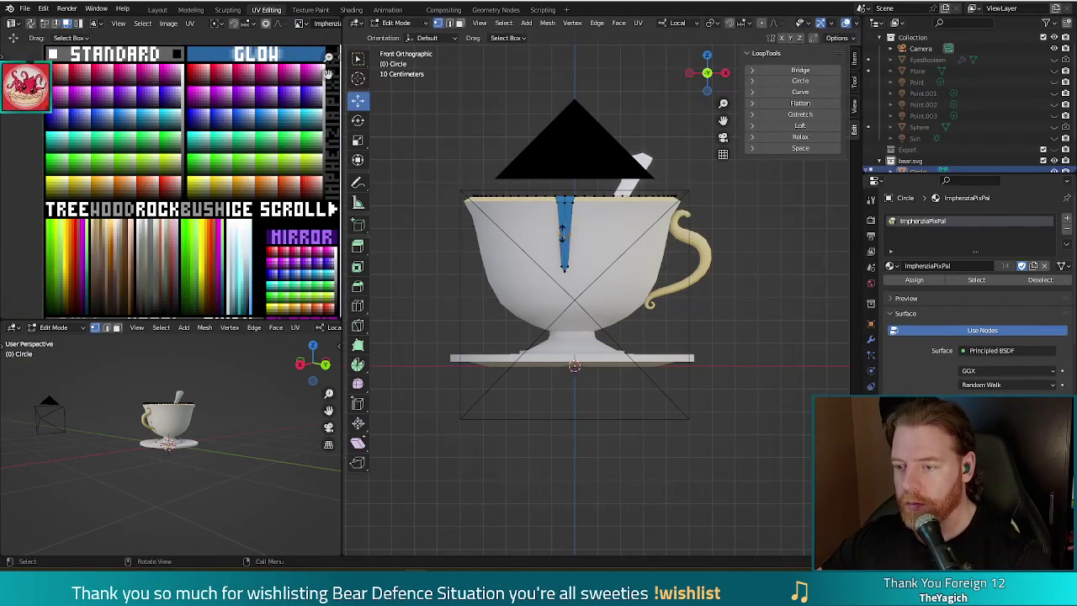
pyautogui.click(563, 239)
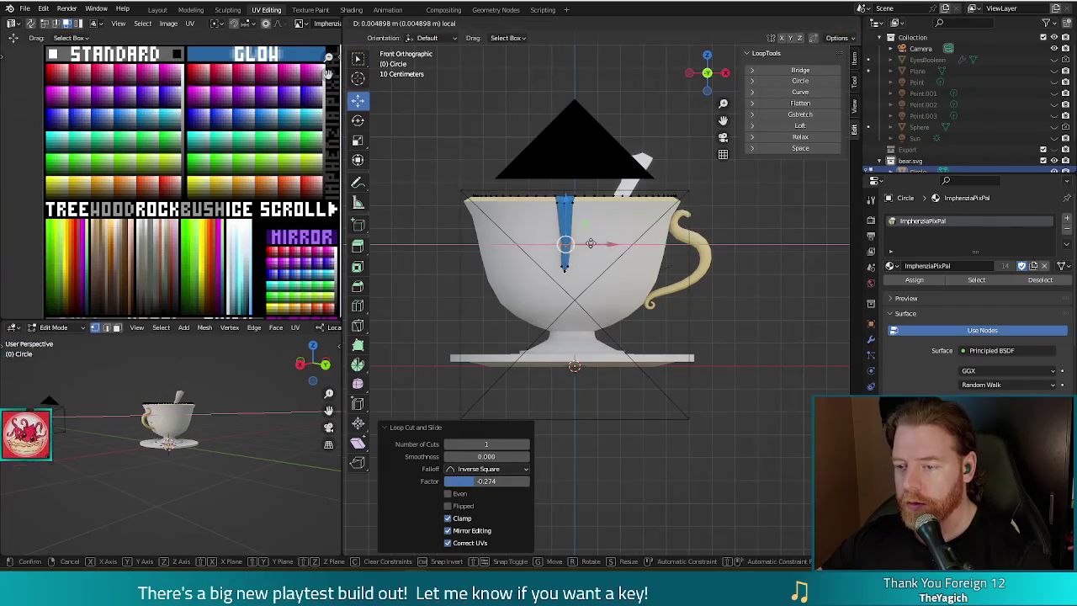
pyautogui.click(591, 244)
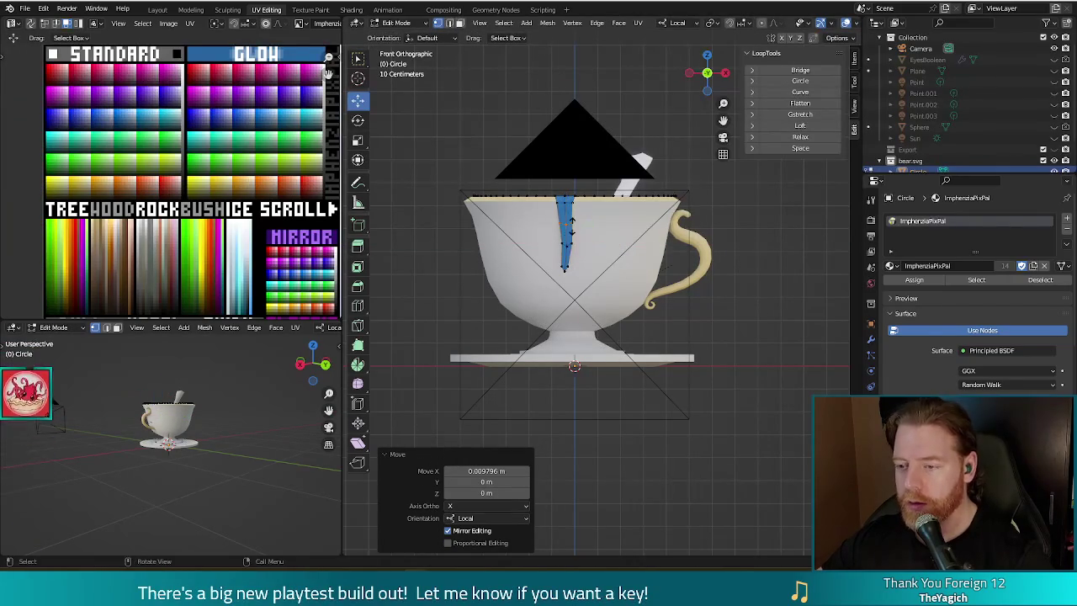
pyautogui.press('g')
pyautogui.press('g')
pyautogui.click(622, 278)
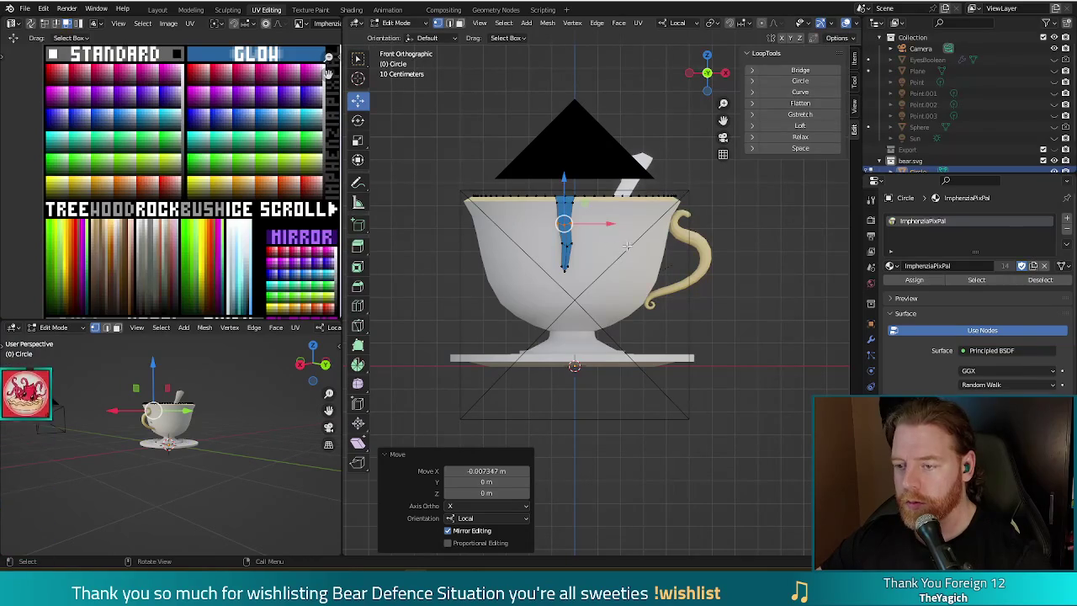
pyautogui.press('Tab')
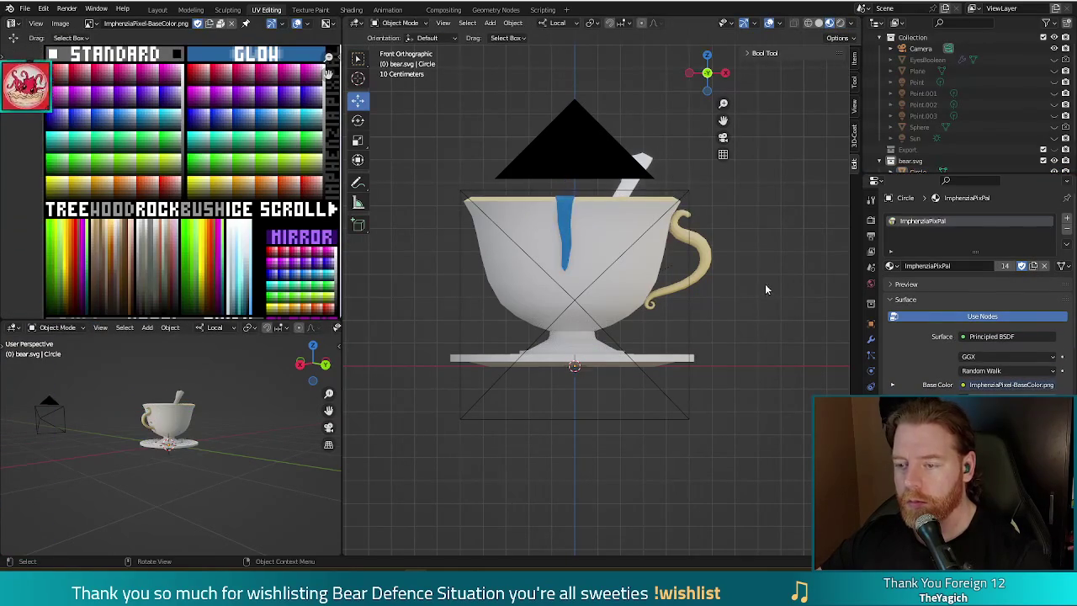
# Orbit around the teacup to inspect the new blue drip from several angles
pyautogui.moveTo(766, 290)
pyautogui.mouseDown(button='middle')
pyautogui.moveTo(721, 287)
pyautogui.moveTo(692, 329)
pyautogui.moveTo(772, 303)
pyautogui.moveTo(776, 323)
pyautogui.mouseUp(button='middle')
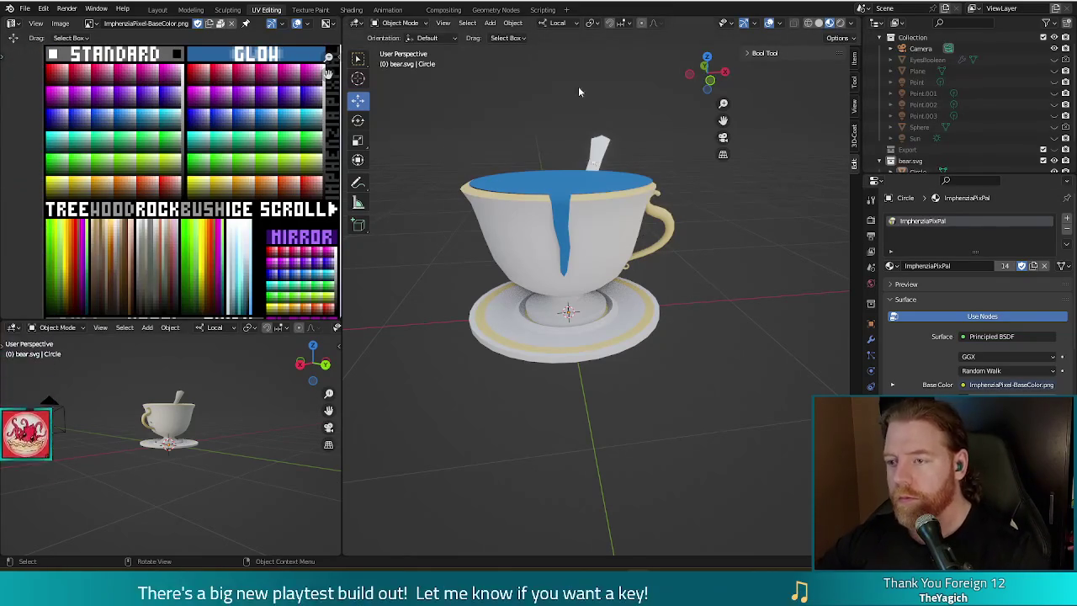
pyautogui.moveTo(720, 340); pyautogui.dragTo(720, 350, button='middle')
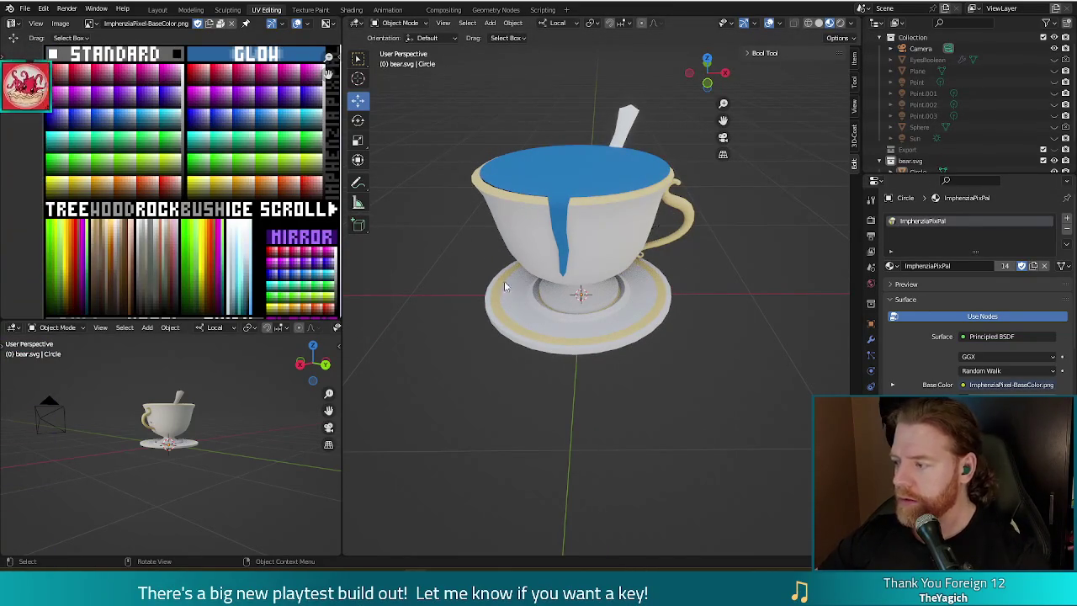
pyautogui.moveTo(660, 290)
pyautogui.mouseDown(button='middle')
pyautogui.moveTo(680, 261)
pyautogui.moveTo(668, 276)
pyautogui.moveTo(617, 264)
pyautogui.moveTo(581, 220)
pyautogui.mouseUp(button='middle')
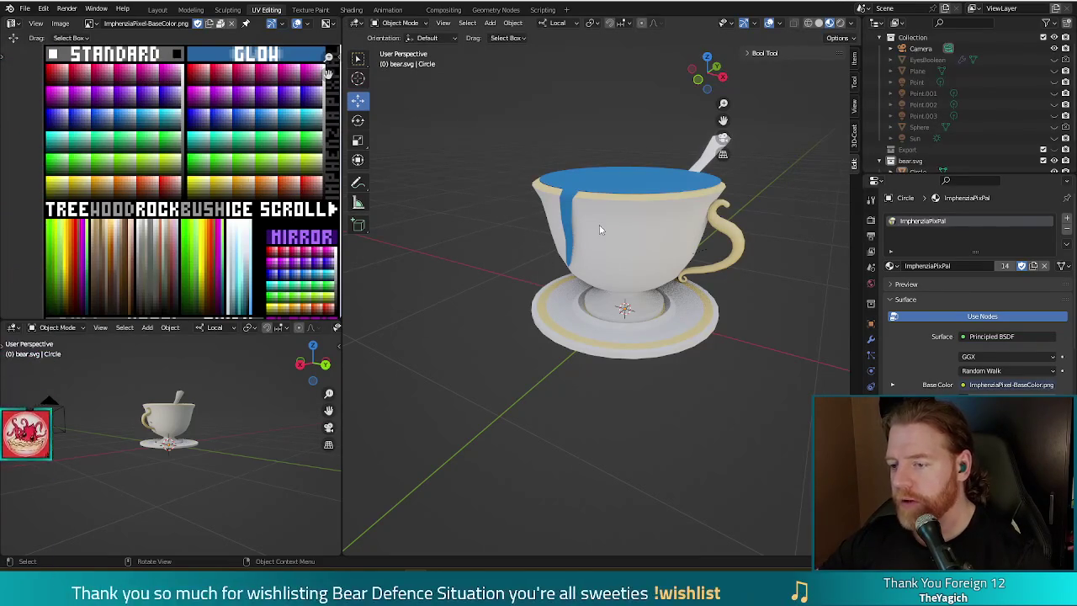
pyautogui.moveTo(690, 251); pyautogui.dragTo(732, 236, button='middle')
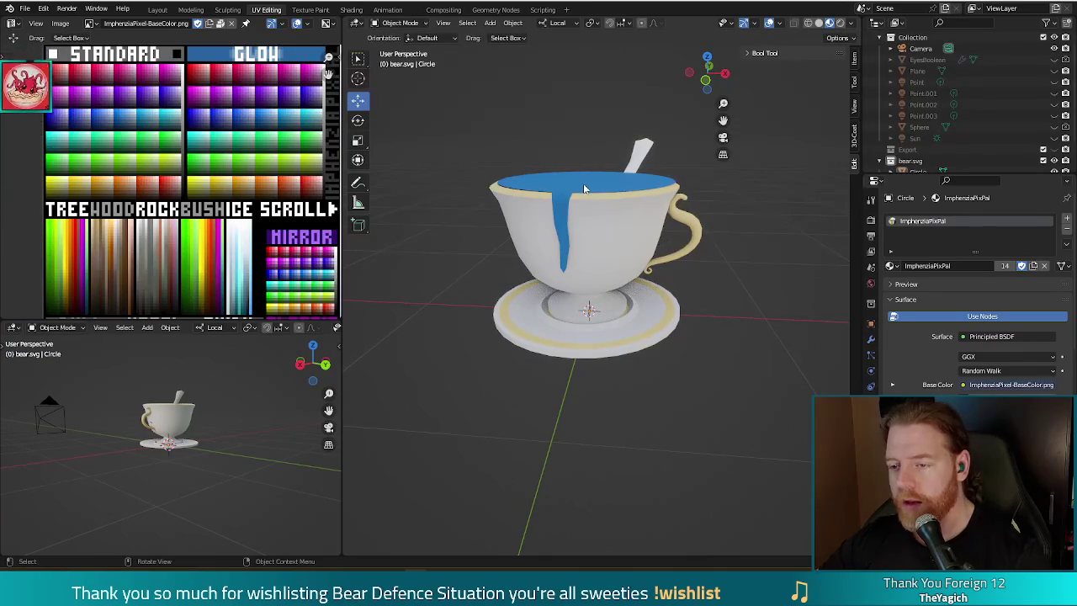
# Raise the blue liquid about 0.0225 m along its local Z axis
pyautogui.press('g')
pyautogui.press('z')
pyautogui.press('z')
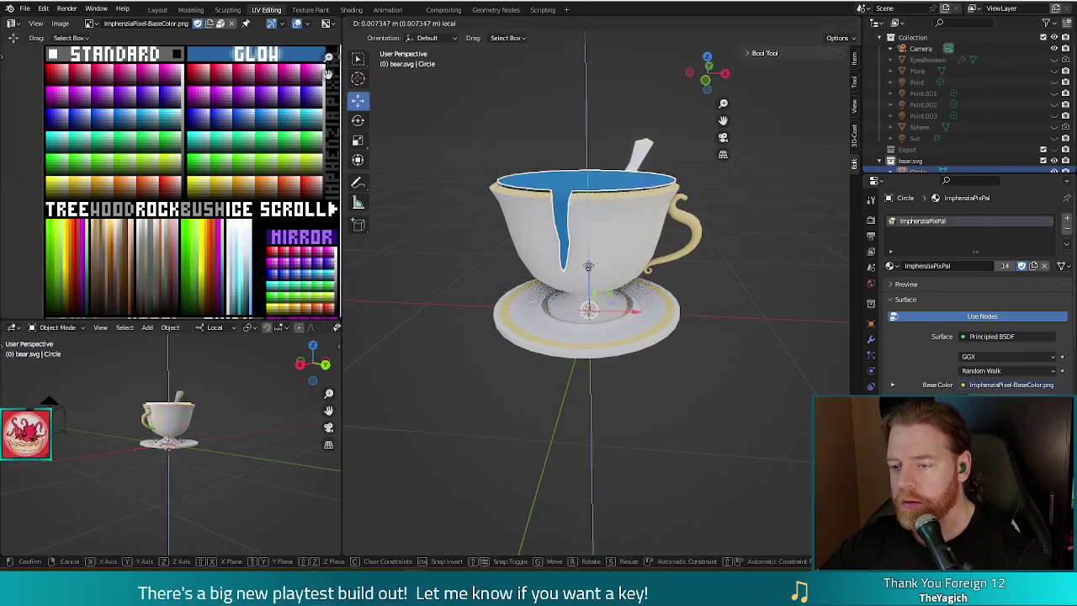
pyautogui.click(587, 265)
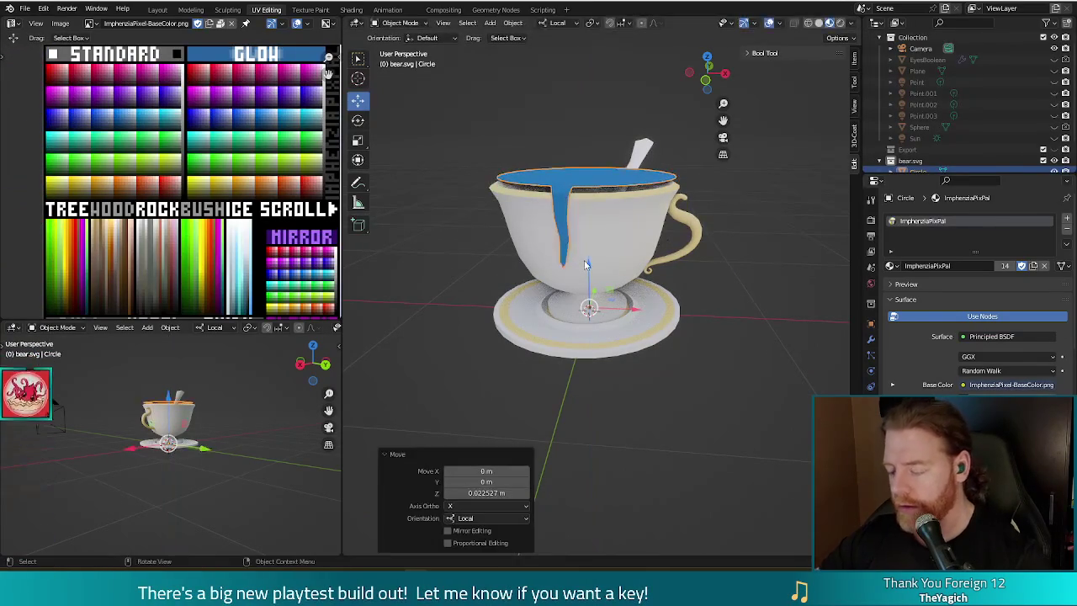
pyautogui.press('KP_1')
pyautogui.moveTo(593, 247); pyautogui.dragTo(762, 269, button='middle')
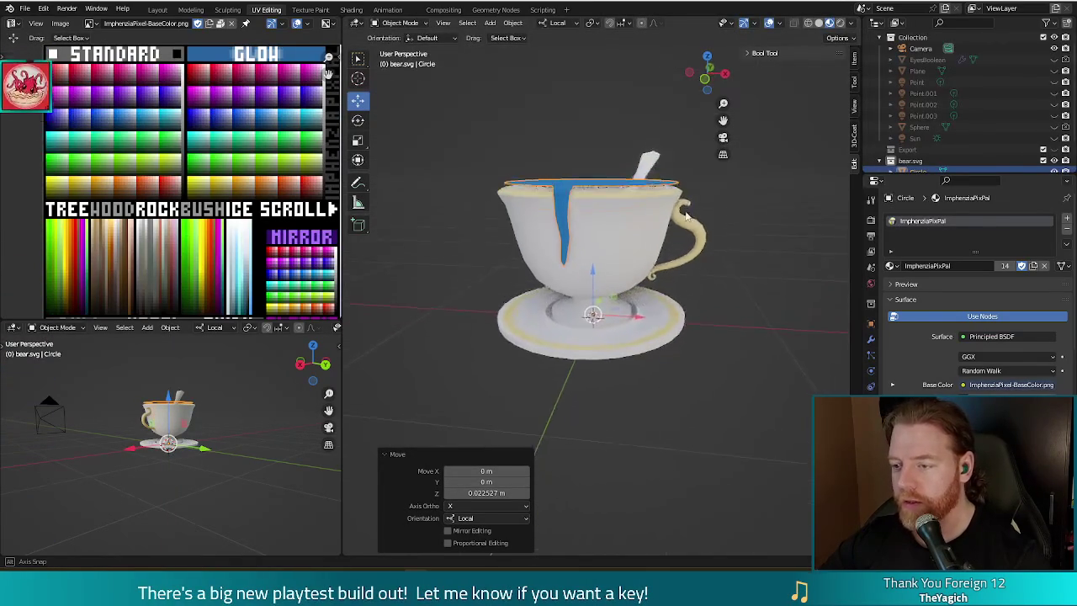
# Add a Solidify modifier to the liquid with a thickness of 0.03 m
pyautogui.click(871, 338)
pyautogui.click(940, 218)
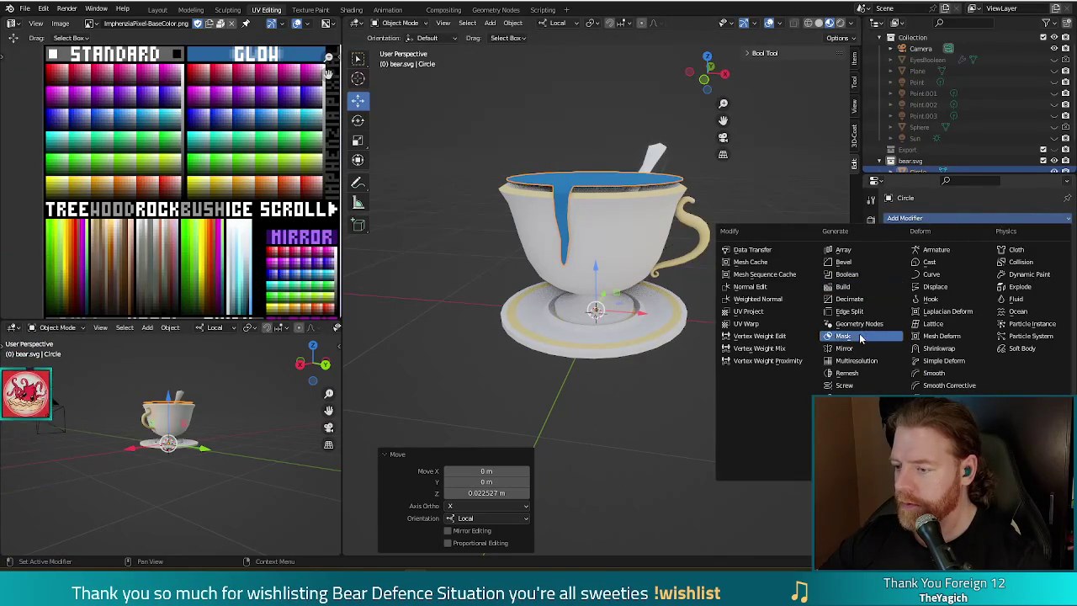
pyautogui.click(844, 410)
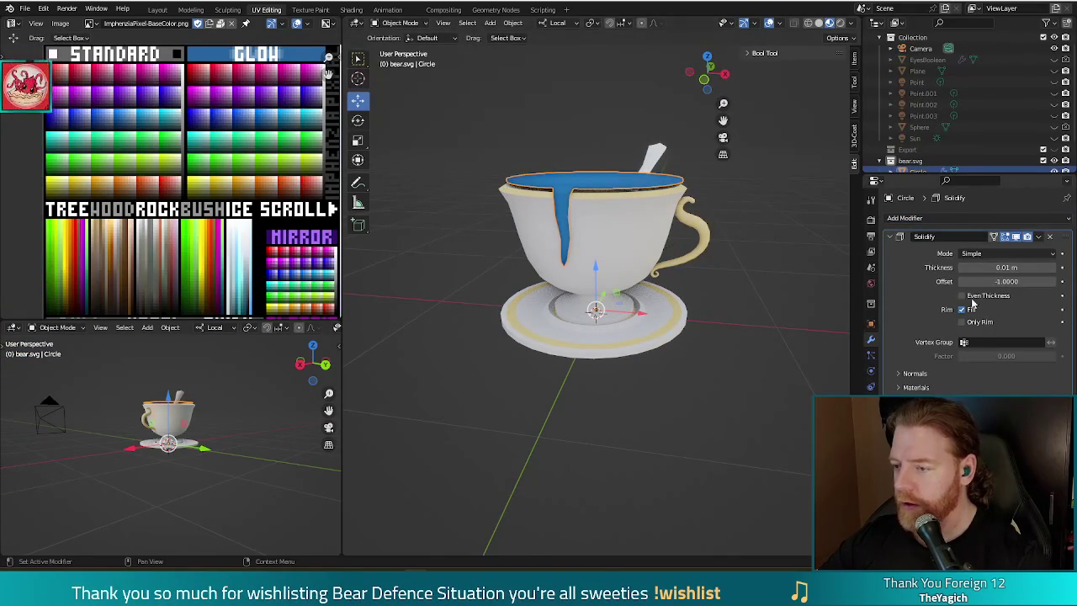
pyautogui.click(1051, 268)
pyautogui.click(1051, 267)
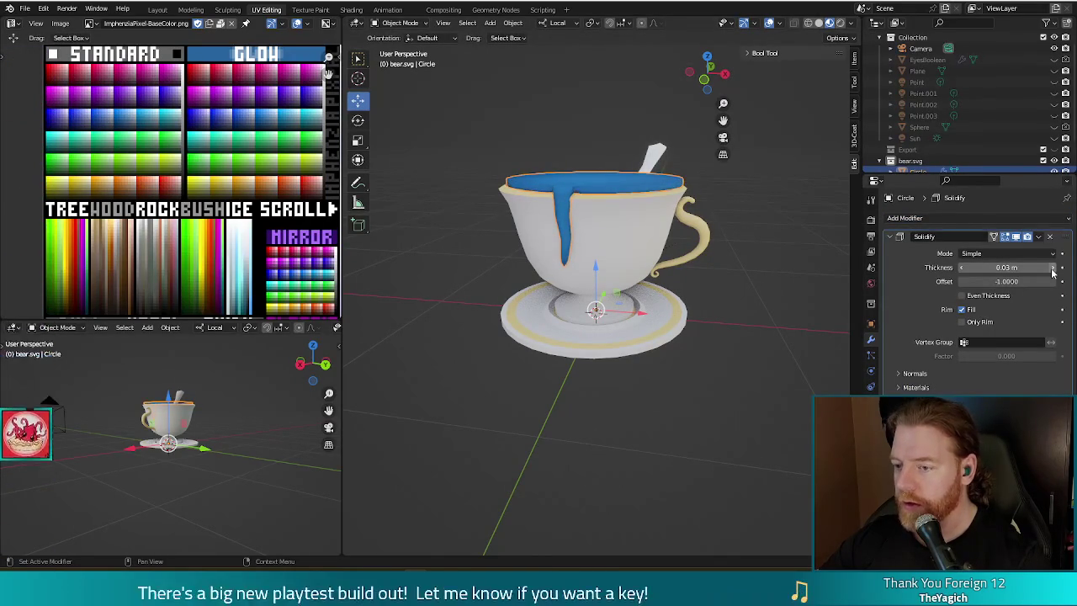
pyautogui.moveTo(740, 262)
pyautogui.mouseDown(button='middle')
pyautogui.moveTo(835, 264)
pyautogui.moveTo(709, 278)
pyautogui.moveTo(717, 274)
pyautogui.moveTo(589, 261)
pyautogui.moveTo(718, 274)
pyautogui.moveTo(712, 300)
pyautogui.moveTo(712, 270)
pyautogui.moveTo(711, 280)
pyautogui.mouseUp(button='middle')
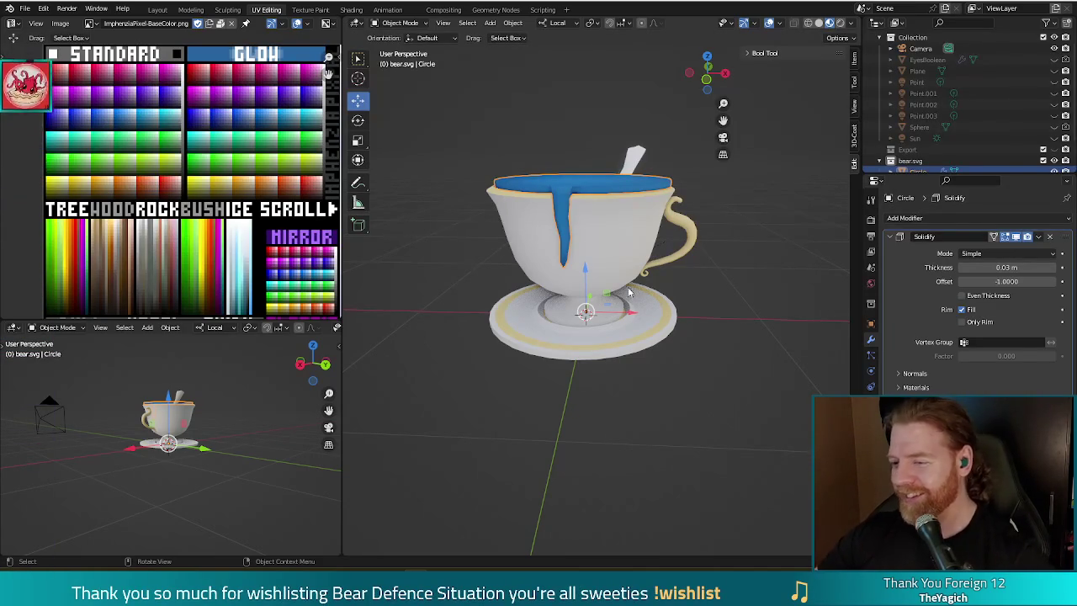
# Zoom in close on the teacup and enter Edit Mode on the liquid's vertices
pyautogui.press('Tab')
pyautogui.press('Tab')
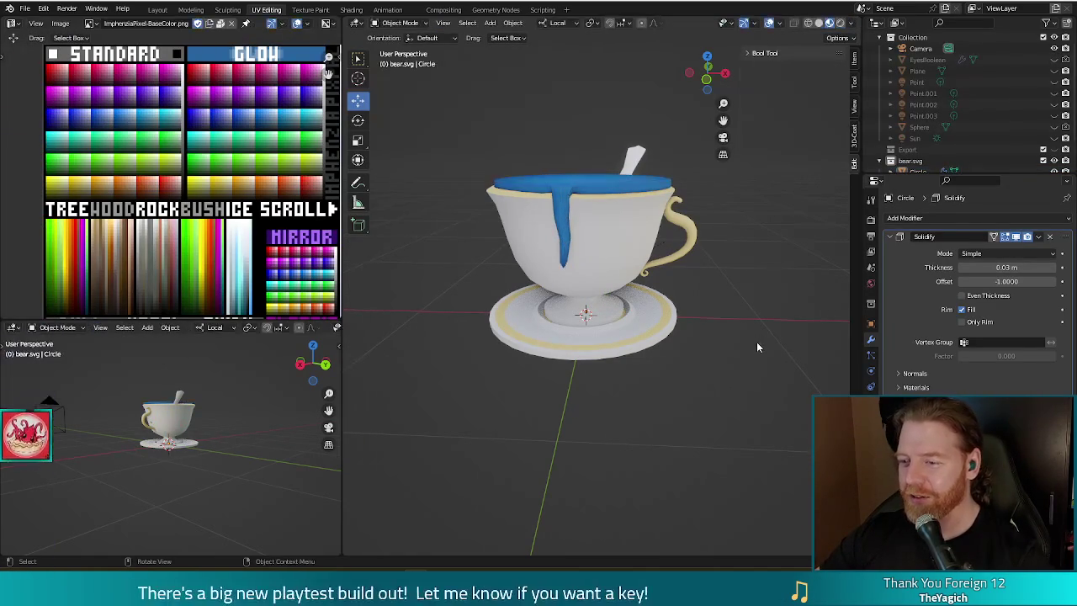
pyautogui.moveTo(758, 316); pyautogui.dragTo(624, 182, button='middle')
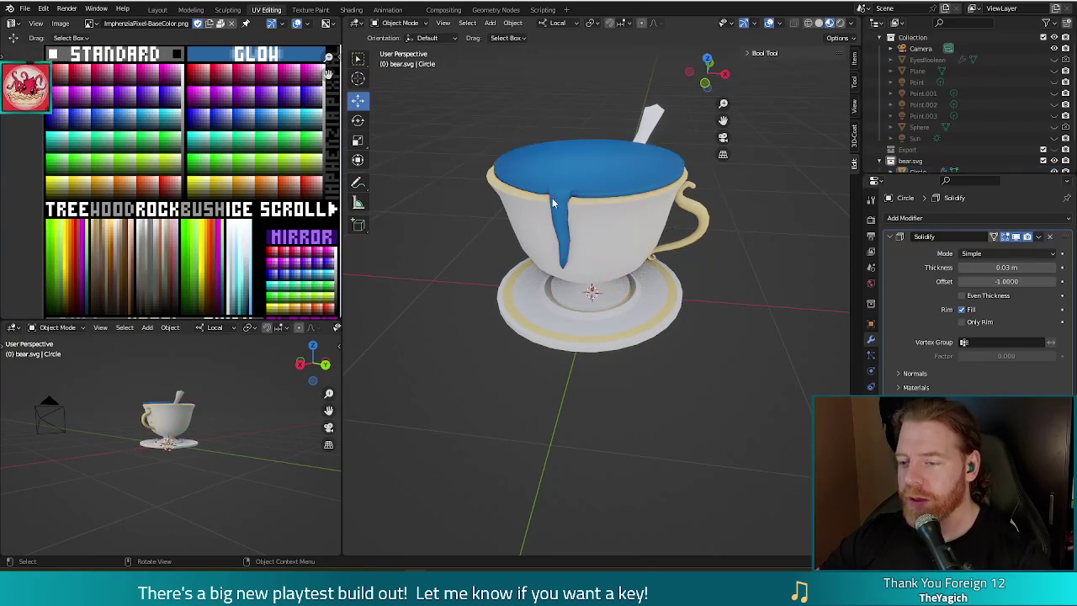
pyautogui.scroll(5, 505, 169)
pyautogui.moveTo(547, 132)
pyautogui.mouseDown(button='middle')
pyautogui.moveTo(524, 137)
pyautogui.moveTo(547, 141)
pyautogui.mouseUp(button='middle')
pyautogui.scroll(2, 550, 136)
pyautogui.press('Tab')
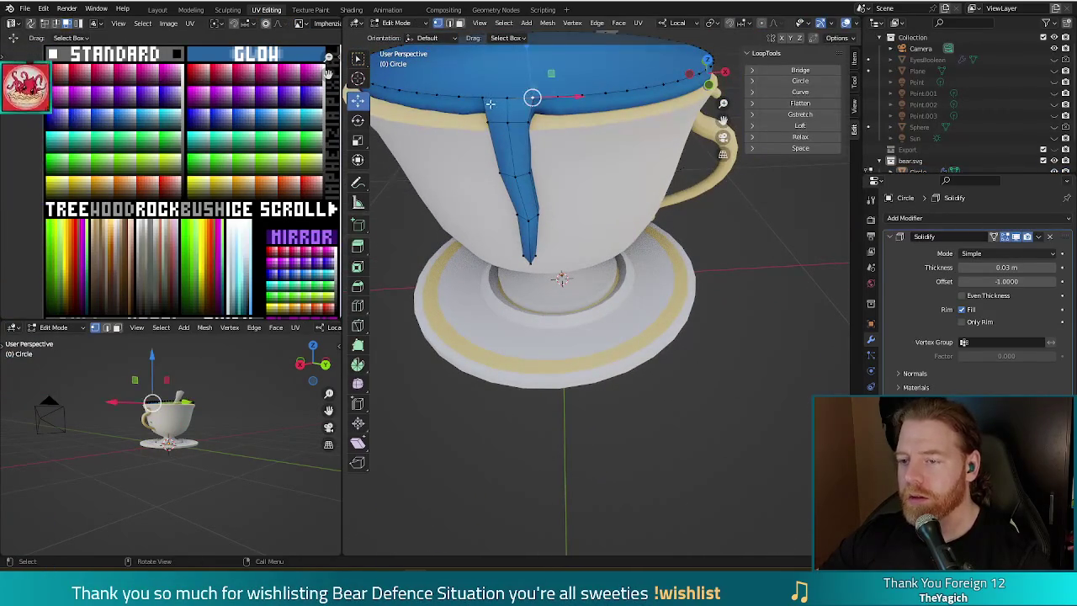
# Nudge the selected rim vertices about 0.022 m along local X, then return to Object Mode
pyautogui.press('g')
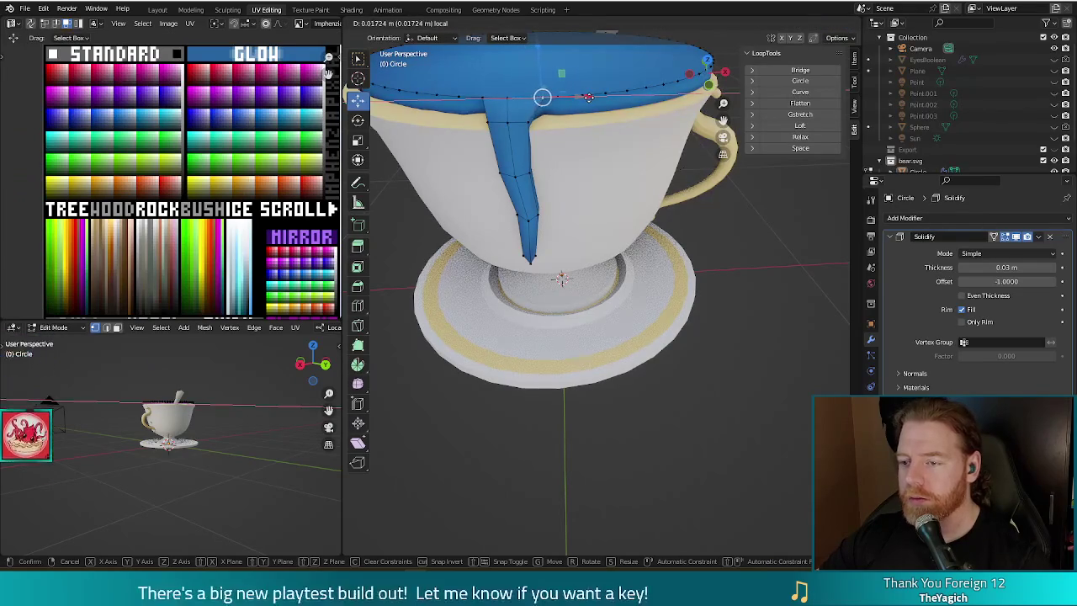
pyautogui.click(592, 97)
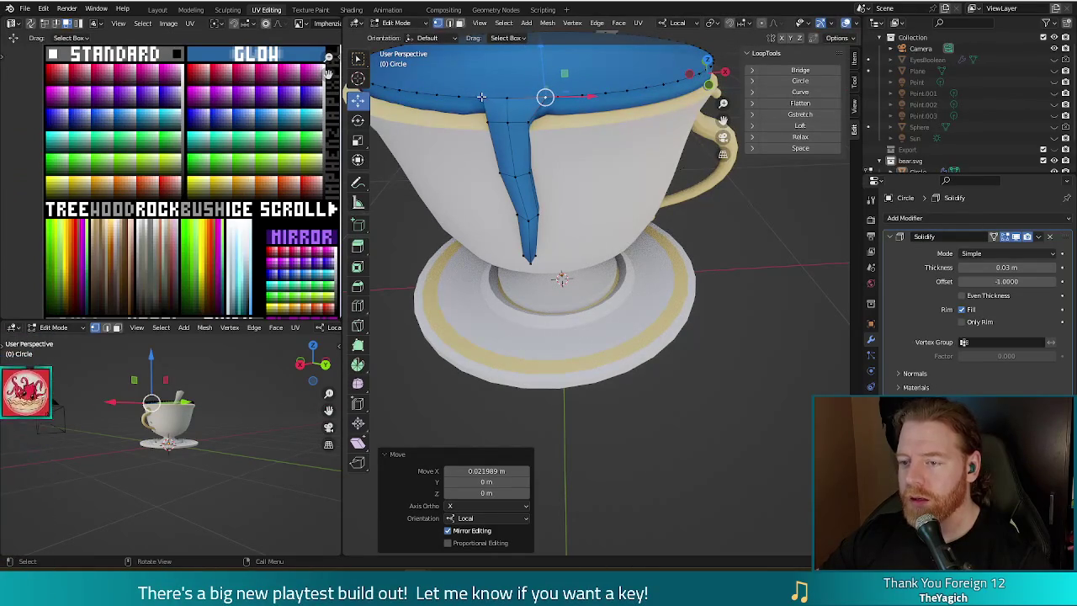
pyautogui.press('g')
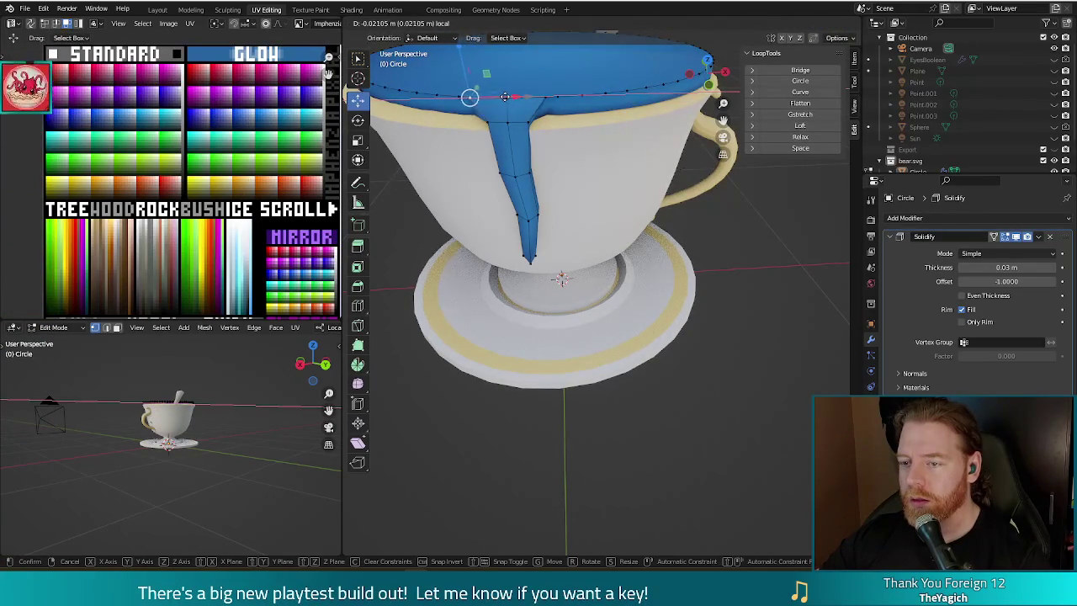
pyautogui.click(504, 97)
pyautogui.press('Tab')
pyautogui.moveTo(538, 168)
pyautogui.mouseDown(button='middle')
pyautogui.moveTo(711, 219)
pyautogui.moveTo(699, 233)
pyautogui.moveTo(693, 225)
pyautogui.moveTo(777, 234)
pyautogui.moveTo(813, 215)
pyautogui.moveTo(694, 187)
pyautogui.mouseUp(button='middle')
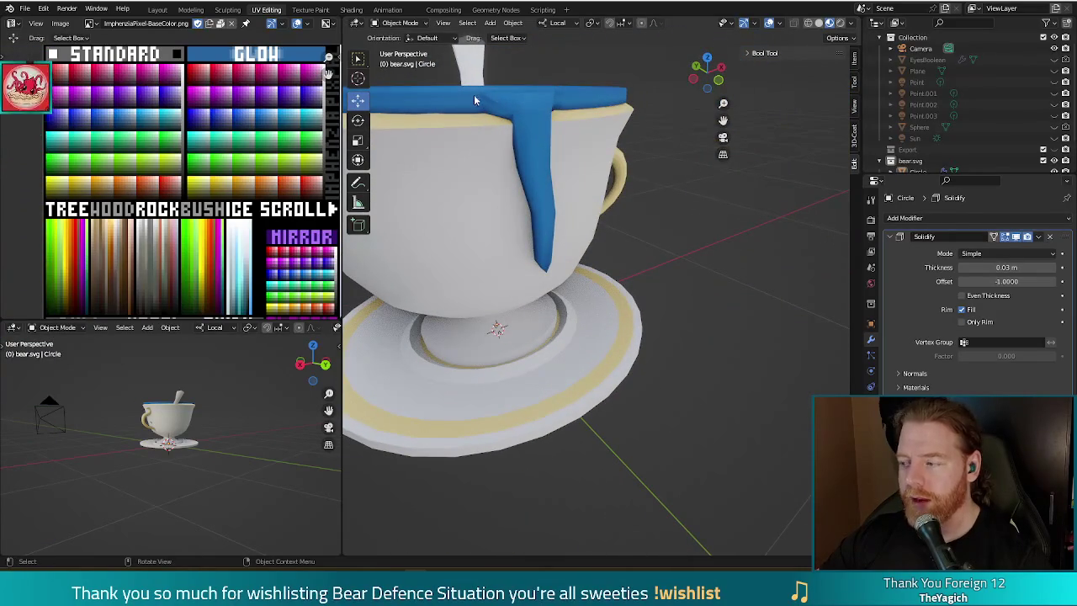
pyautogui.moveTo(542, 178)
pyautogui.mouseDown(button='middle')
pyautogui.moveTo(656, 325)
pyautogui.moveTo(658, 281)
pyautogui.moveTo(609, 276)
pyautogui.moveTo(572, 290)
pyautogui.mouseUp(button='middle')
# Move the selected rim loop along the Y axis to fit the cup's lip
pyautogui.moveTo(551, 288); pyautogui.dragTo(533, 293, button='middle')
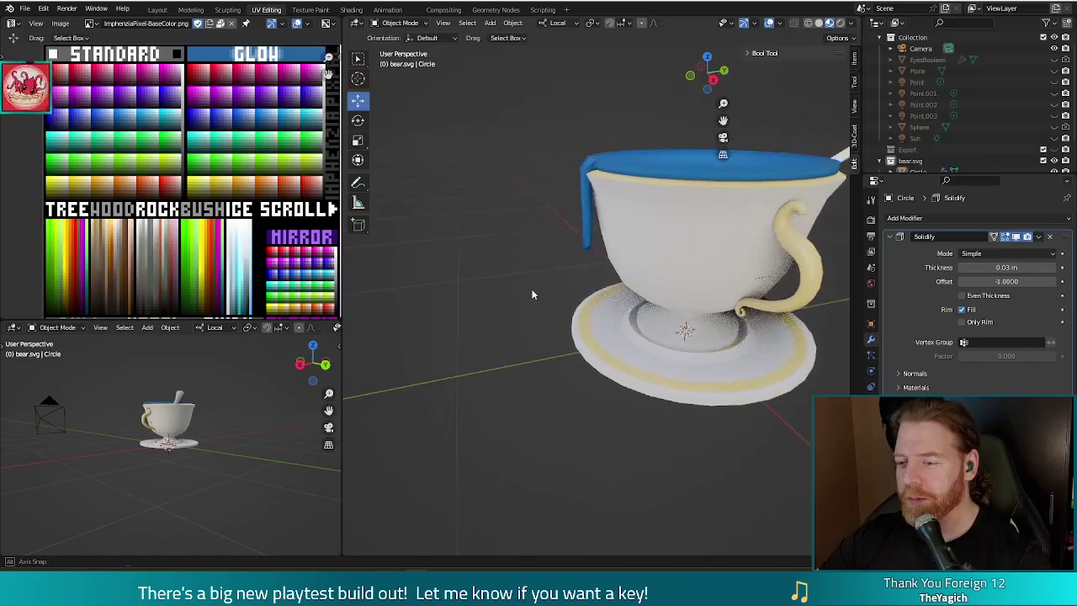
pyautogui.press('Tab')
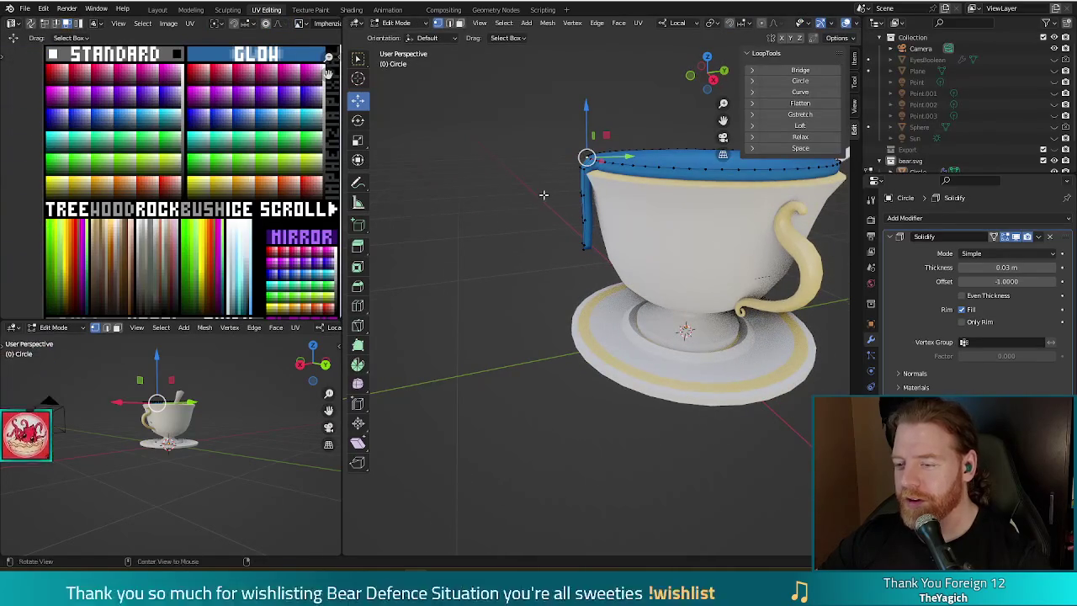
pyautogui.moveTo(568, 170)
pyautogui.mouseDown(button='middle')
pyautogui.moveTo(594, 194)
pyautogui.moveTo(588, 185)
pyautogui.moveTo(624, 183)
pyautogui.moveTo(626, 173)
pyautogui.mouseUp(button='middle')
pyautogui.press('g')
pyautogui.press('y')
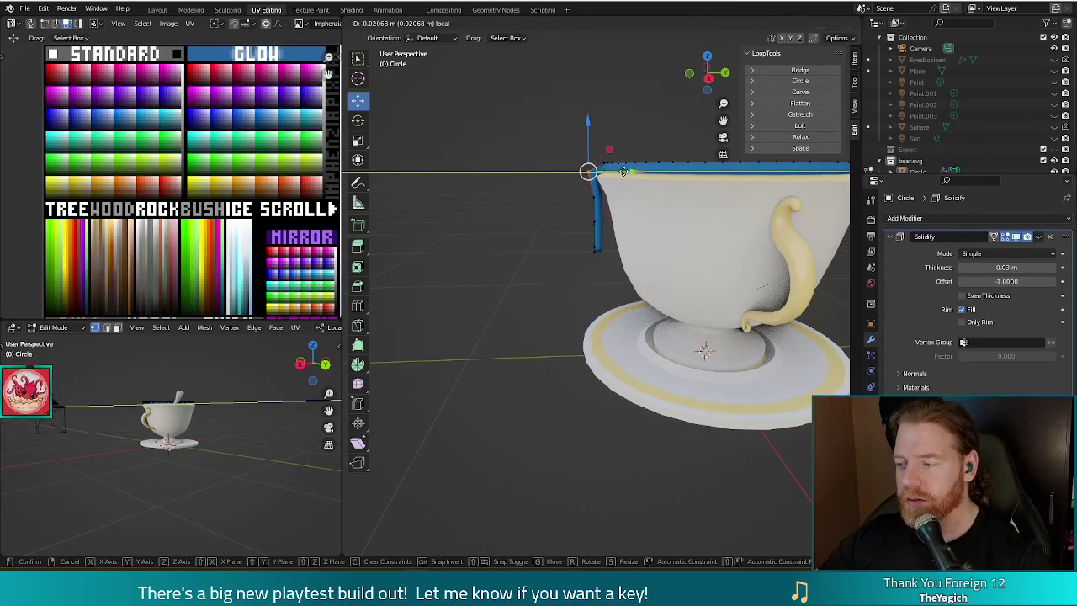
pyautogui.click(623, 172)
pyautogui.moveTo(596, 199); pyautogui.dragTo(569, 205, button='middle')
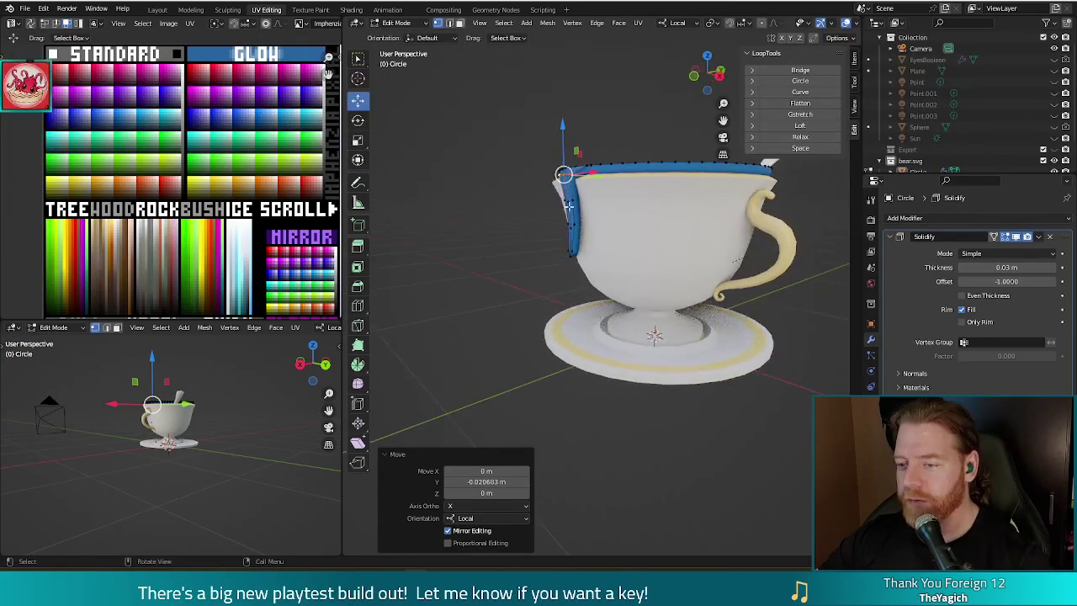
# Select parts of the liquid's left rim and shift them along X and Y, then exit Edit Mode
pyautogui.click(520, 219)
pyautogui.keyDown('shift'); pyautogui.click(565, 199); pyautogui.keyUp('shift')
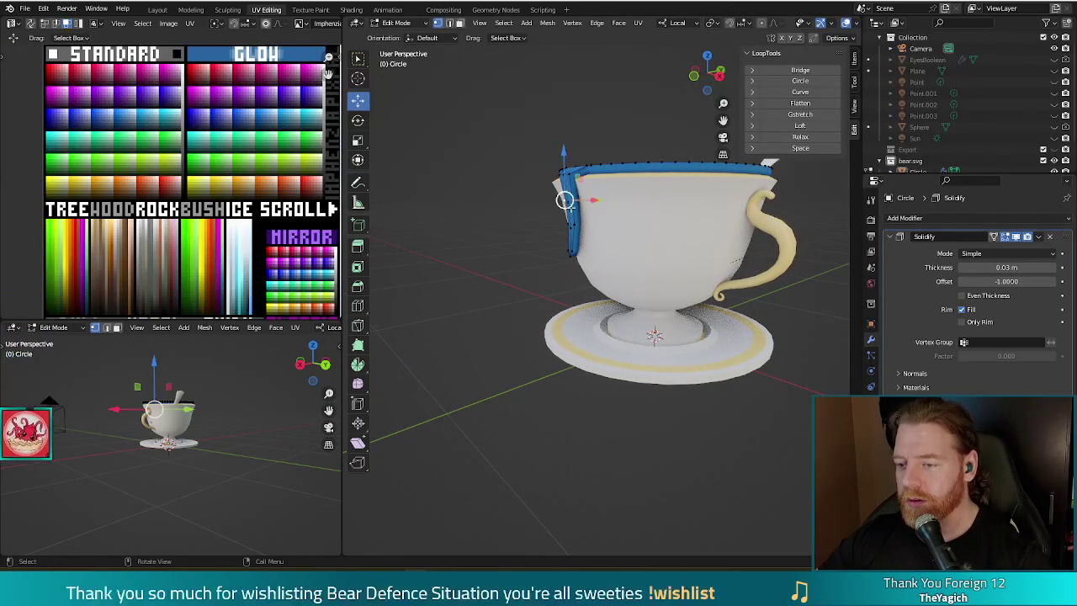
pyautogui.moveTo(565, 200); pyautogui.dragTo(609, 202, button='middle')
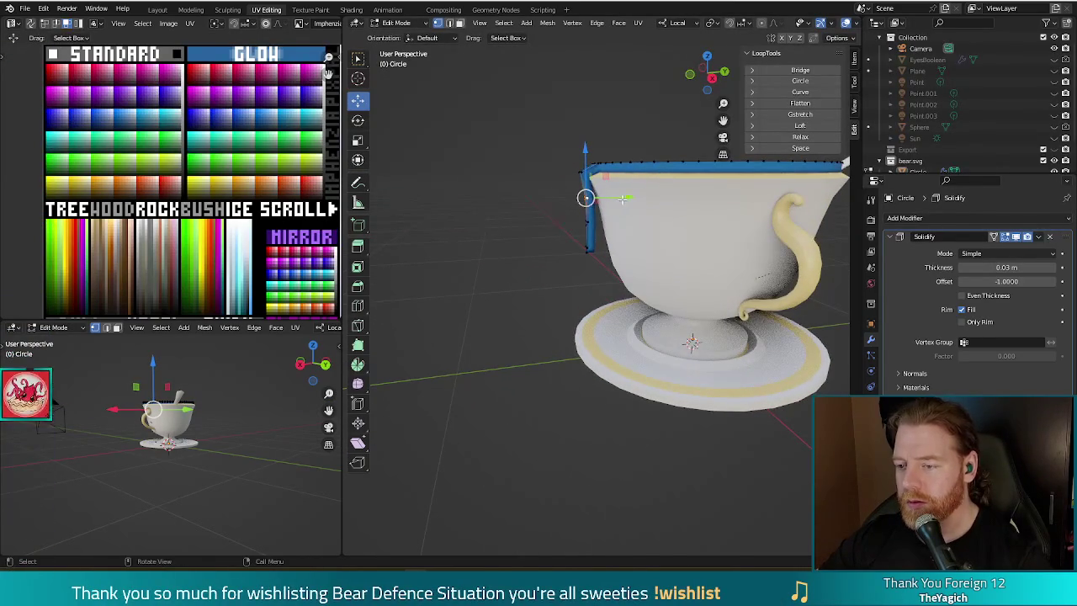
pyautogui.moveTo(622, 198); pyautogui.dragTo(627, 199)
pyautogui.click(568, 222)
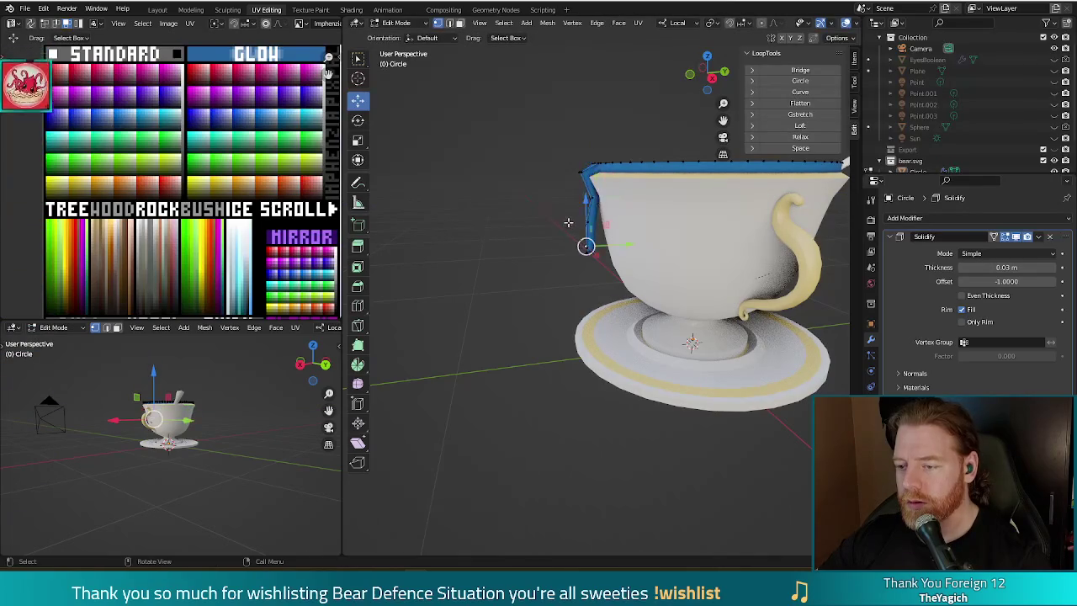
pyautogui.moveTo(536, 230)
pyautogui.mouseDown(button='middle')
pyautogui.moveTo(664, 247)
pyautogui.moveTo(641, 227)
pyautogui.mouseUp(button='middle')
pyautogui.moveTo(645, 225); pyautogui.dragTo(653, 224)
pyautogui.moveTo(653, 224); pyautogui.dragTo(664, 250, button='middle')
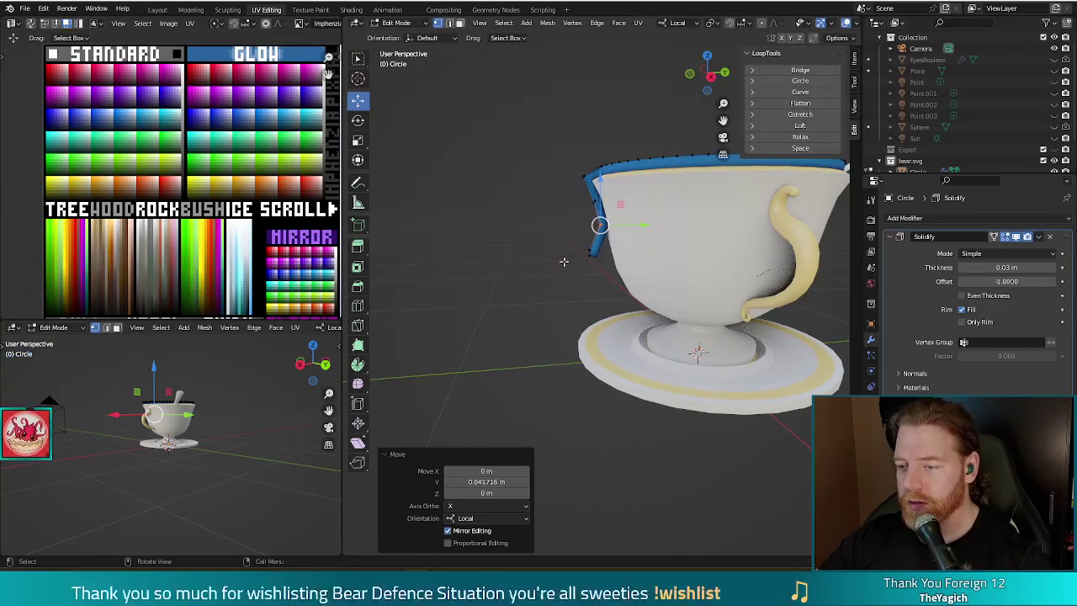
pyautogui.hotkey('ctrl', 'z')
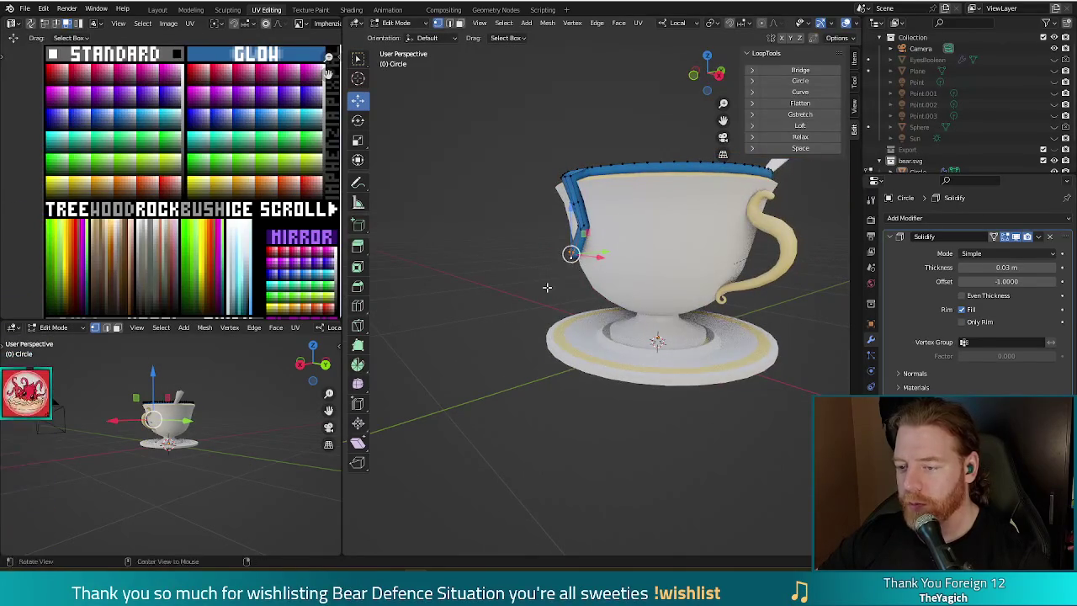
pyautogui.moveTo(553, 278); pyautogui.dragTo(648, 257, button='middle')
pyautogui.moveTo(652, 255); pyautogui.dragTo(665, 275)
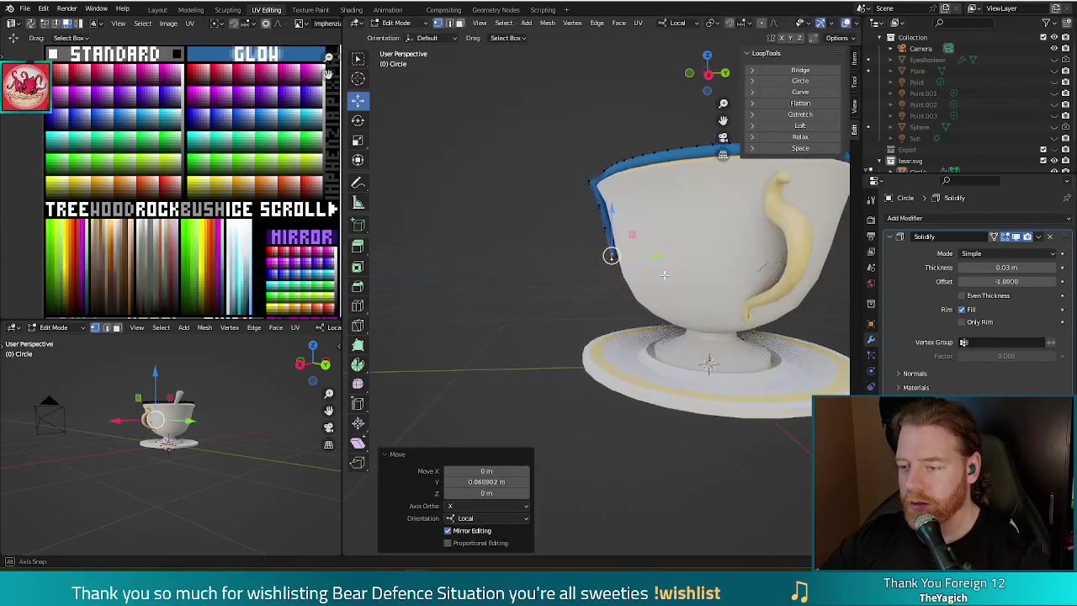
pyautogui.moveTo(493, 297); pyautogui.dragTo(639, 321, button='middle')
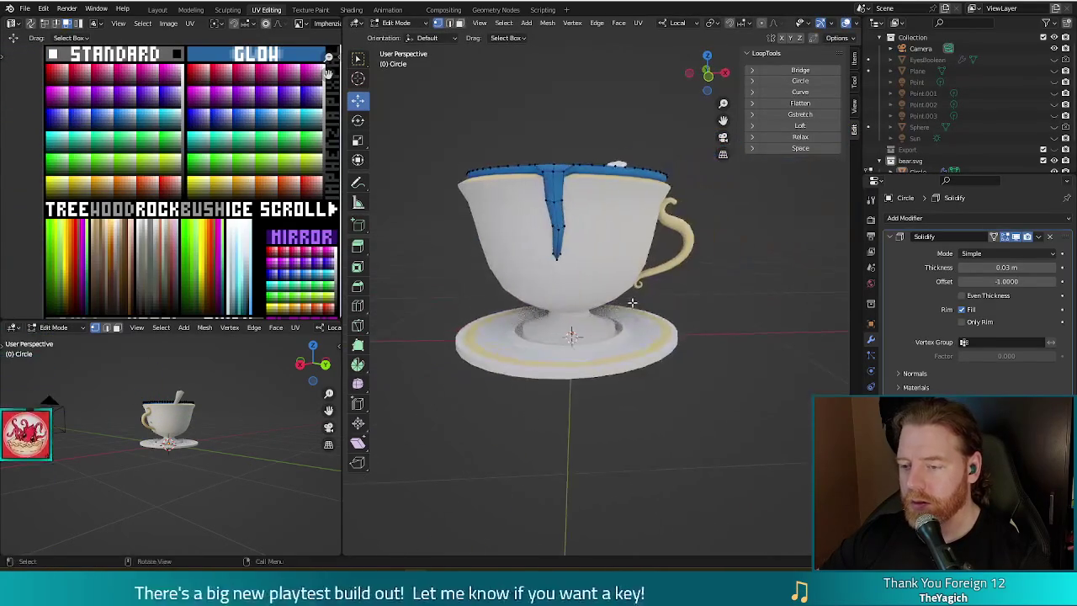
pyautogui.press('Tab')
pyautogui.moveTo(720, 331)
pyautogui.mouseDown(button='middle')
pyautogui.moveTo(706, 292)
pyautogui.moveTo(548, 223)
pyautogui.mouseUp(button='middle')
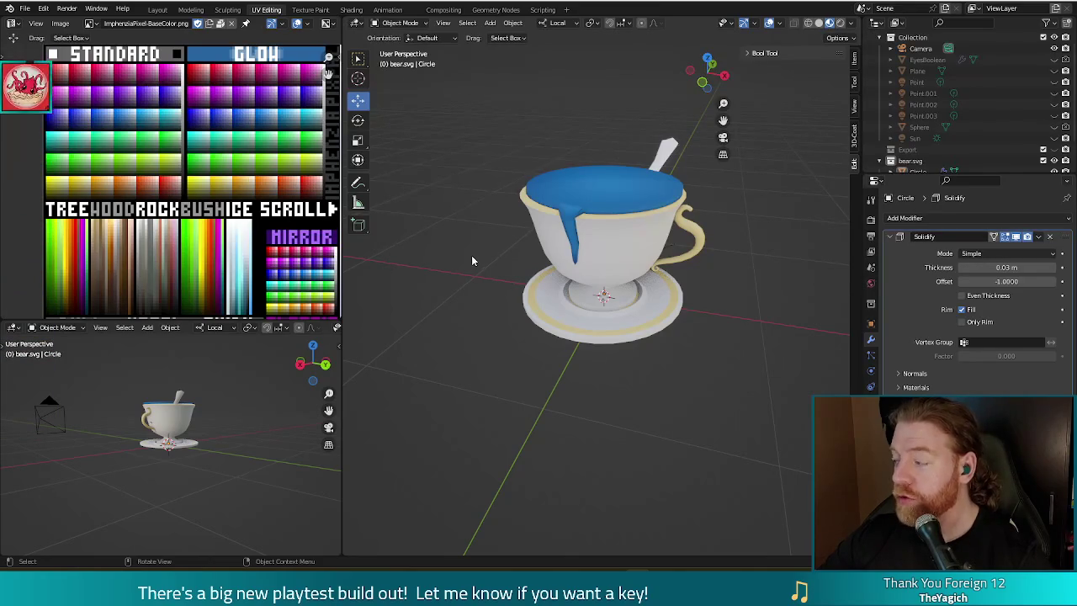
pyautogui.scroll(-2, 546, 278)
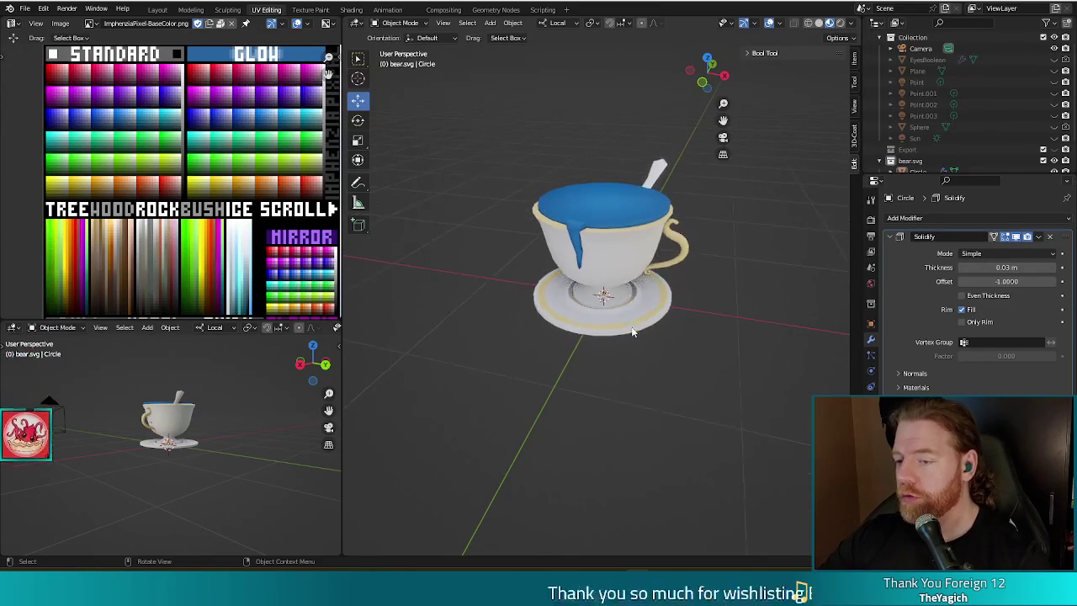
pyautogui.scroll(-1, 635, 334)
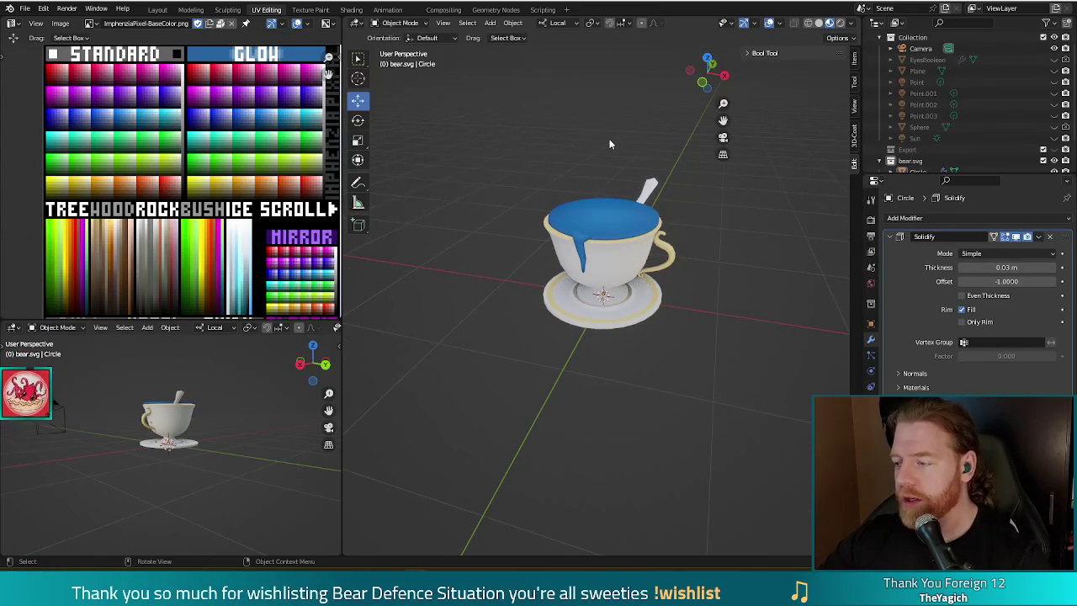
pyautogui.moveTo(641, 378)
pyautogui.mouseDown(button='middle')
pyautogui.moveTo(671, 351)
pyautogui.moveTo(670, 365)
pyautogui.mouseUp(button='middle')
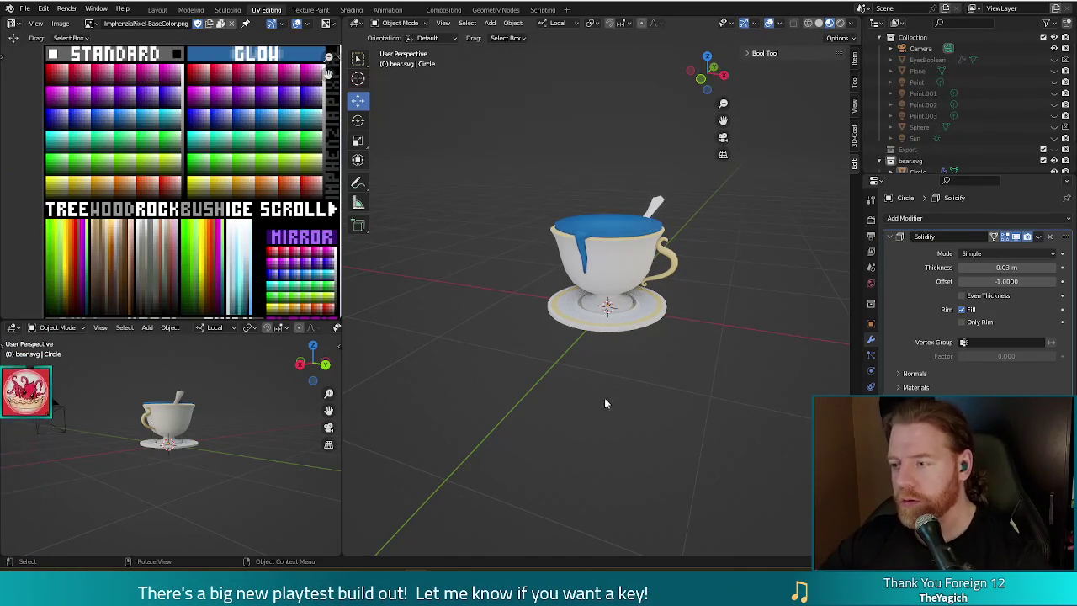
pyautogui.moveTo(604, 404)
pyautogui.mouseDown(button='middle')
pyautogui.moveTo(662, 403)
pyautogui.moveTo(613, 399)
pyautogui.moveTo(695, 390)
pyautogui.moveTo(736, 404)
pyautogui.mouseUp(button='middle')
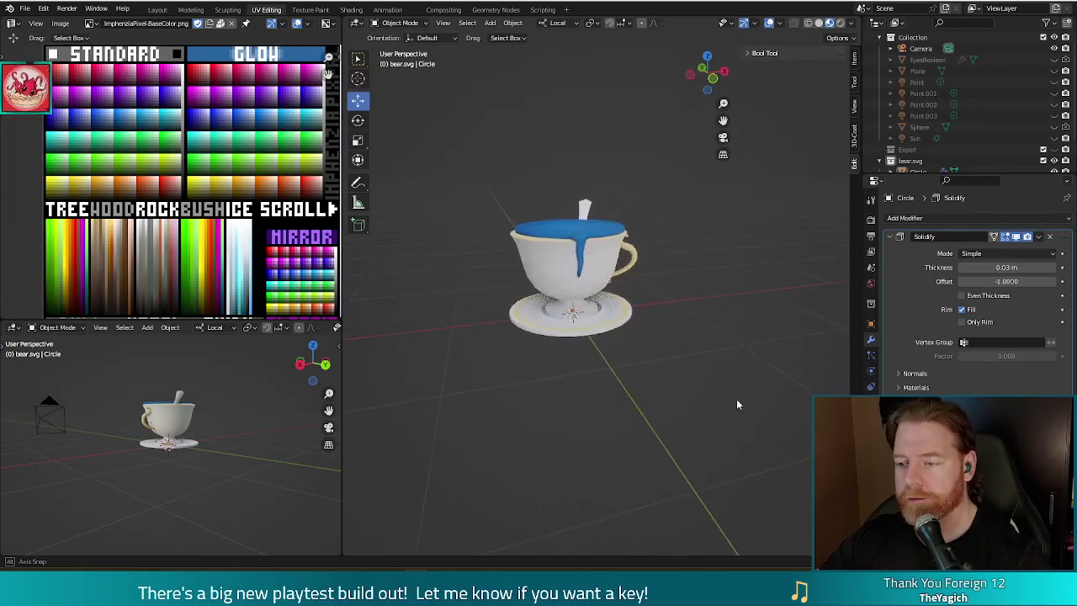
pyautogui.scroll(4, 652, 332)
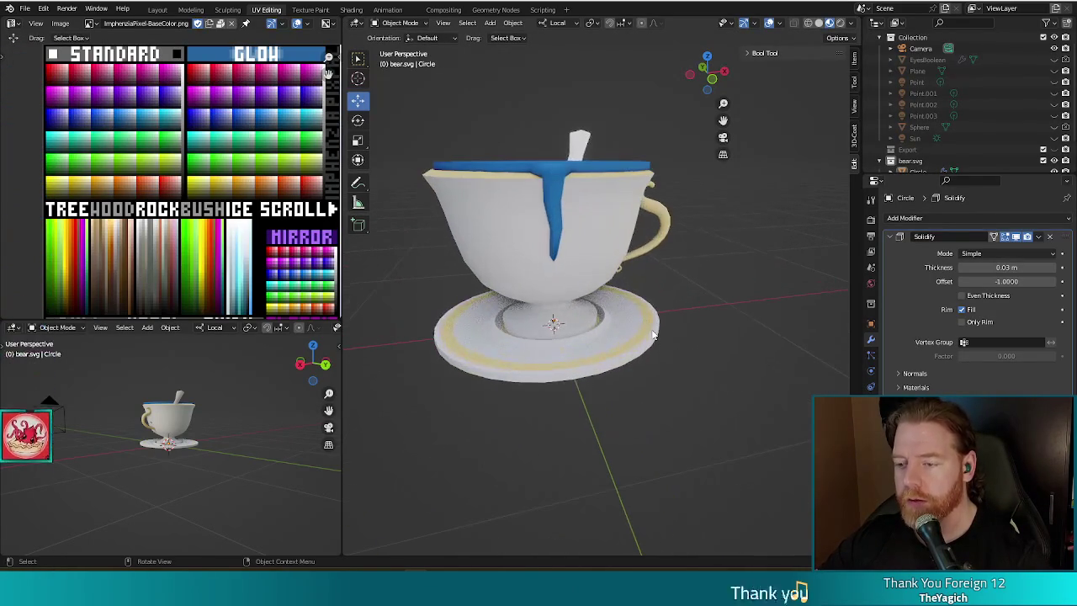
pyautogui.scroll(-3, 675, 325)
pyautogui.scroll(-2, 686, 315)
pyautogui.moveTo(694, 307)
pyautogui.mouseDown(button='middle')
pyautogui.moveTo(658, 320)
pyautogui.moveTo(652, 299)
pyautogui.moveTo(648, 318)
pyautogui.mouseUp(button='middle')
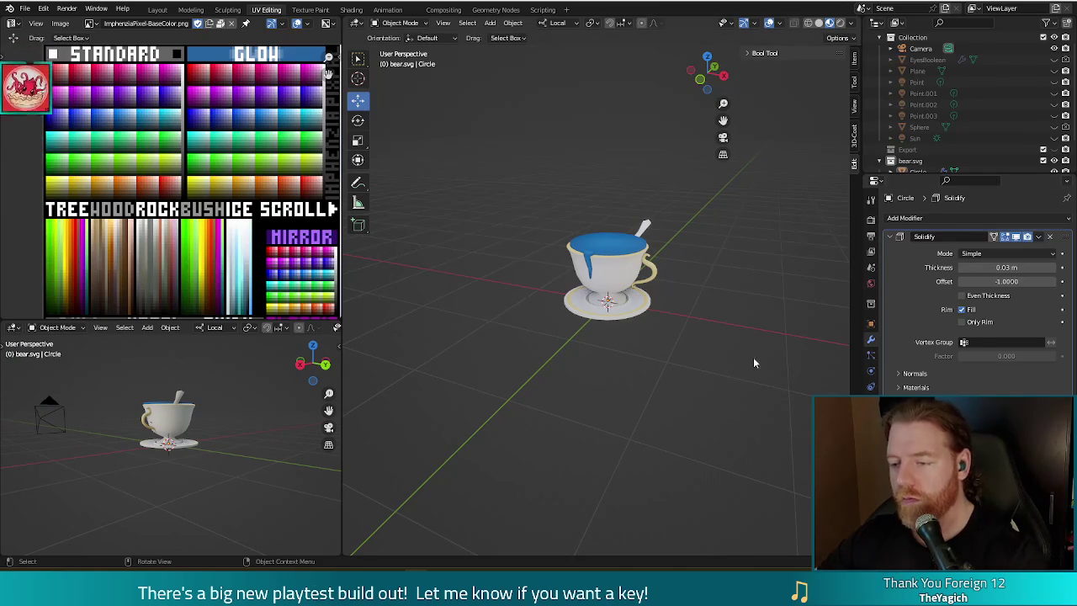
pyautogui.scroll(4, 635, 363)
pyautogui.moveTo(635, 363)
pyautogui.mouseDown(button='middle')
pyautogui.moveTo(689, 353)
pyautogui.moveTo(659, 375)
pyautogui.mouseUp(button='middle')
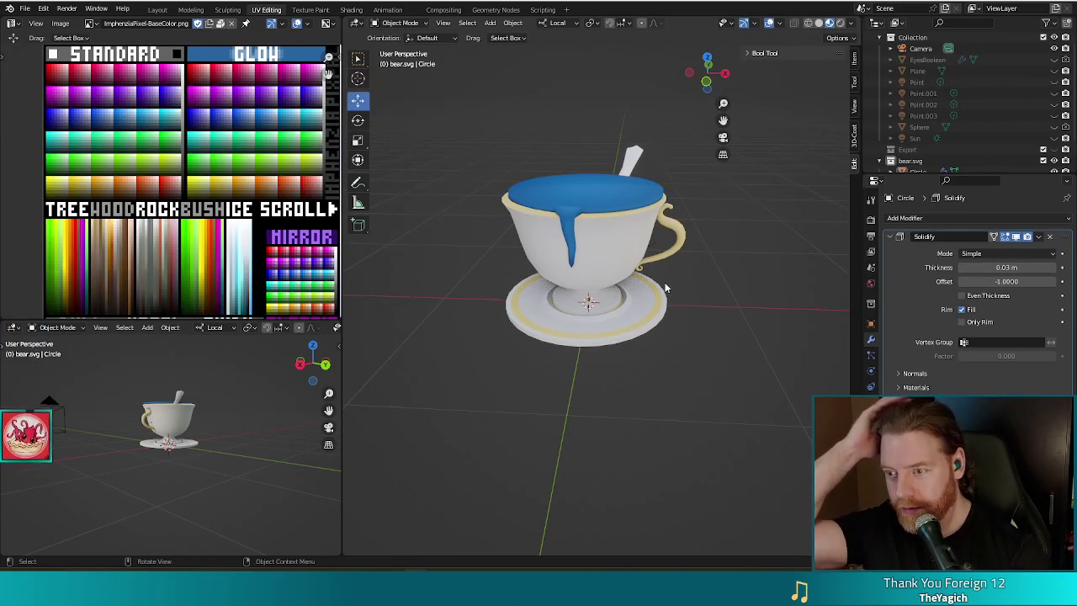
# Remove the liquid's ImphenziaPixPal material and create a new material named Water
pyautogui.click(609, 206)
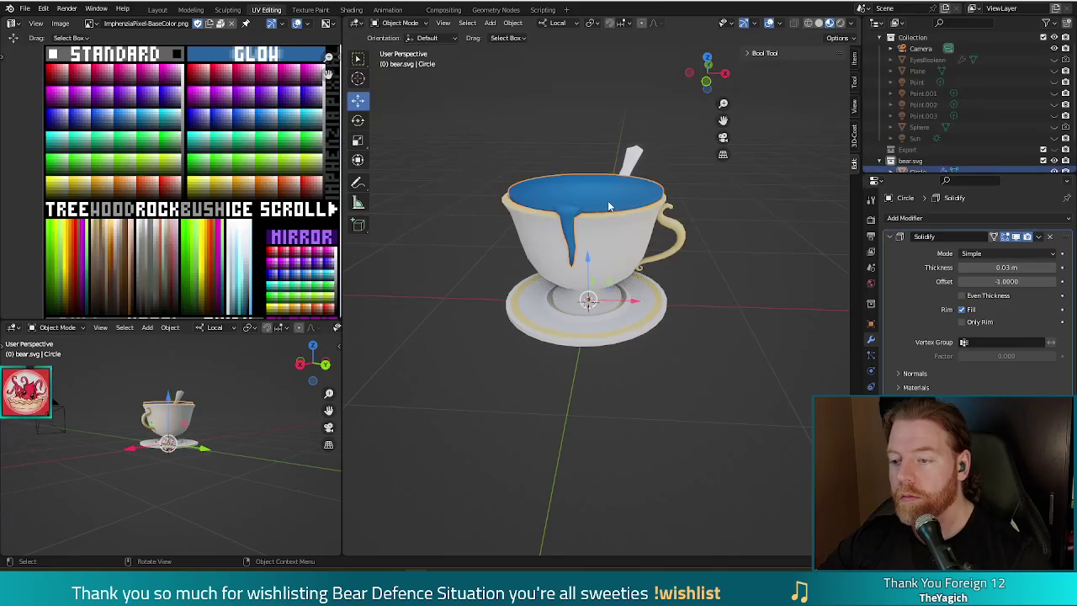
pyautogui.click(871, 386)
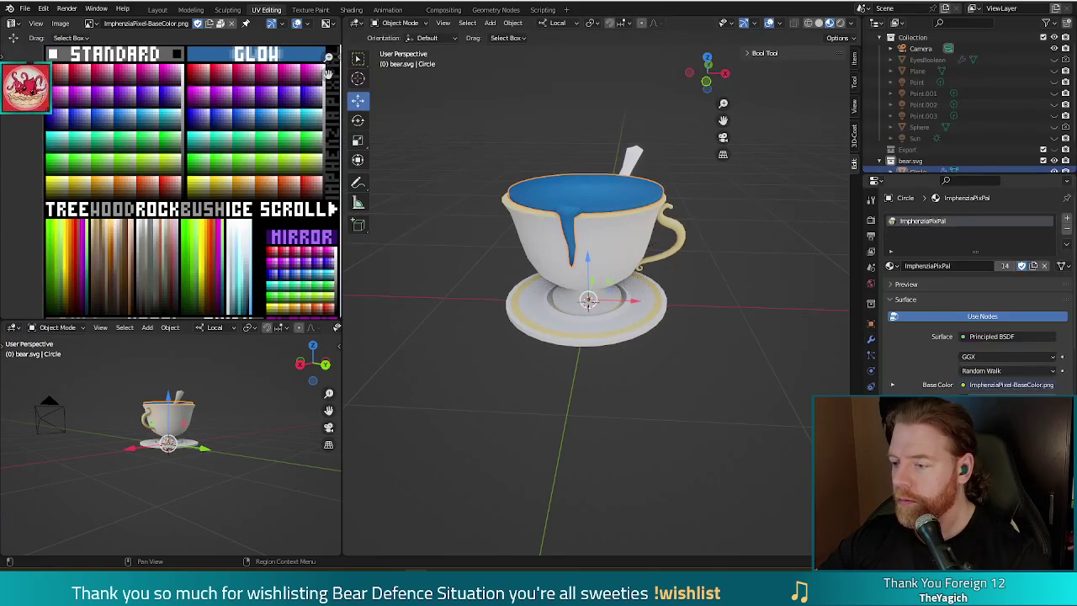
pyautogui.click(890, 265)
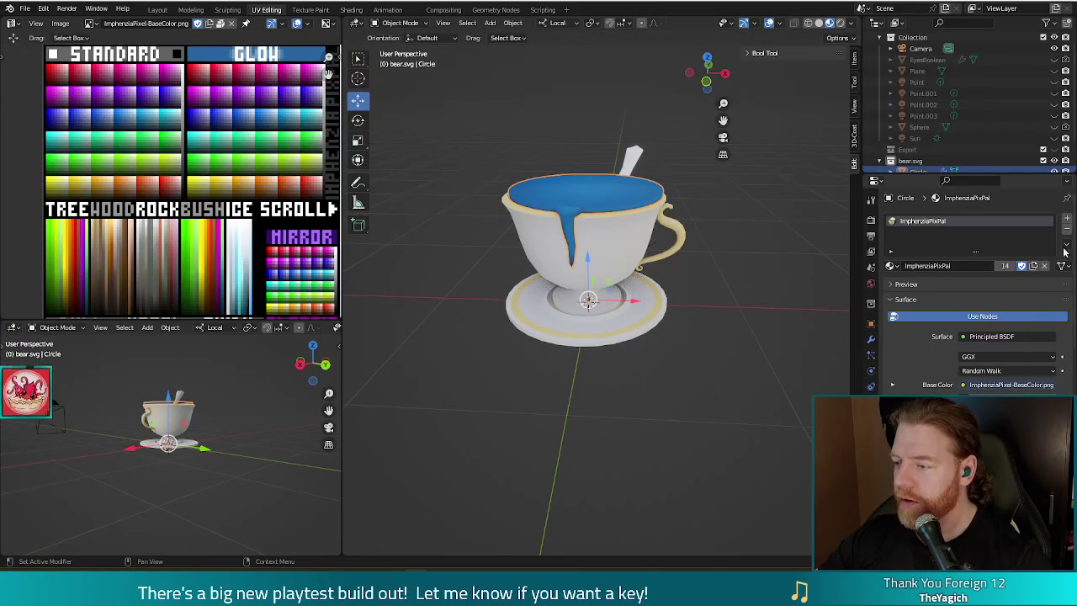
pyautogui.click(1068, 230)
pyautogui.click(932, 266)
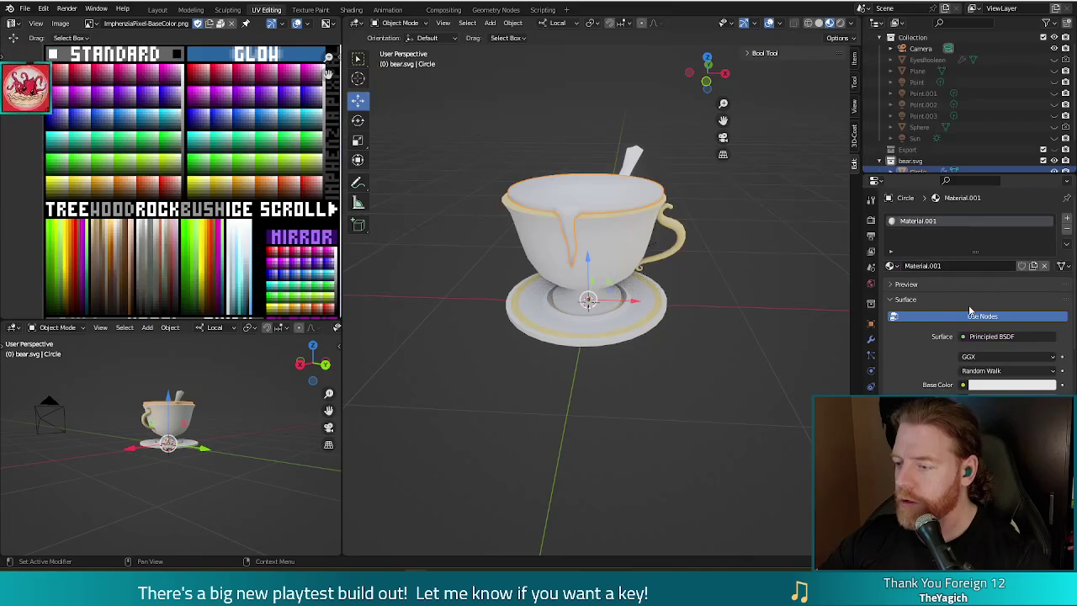
pyautogui.click(930, 265)
pyautogui.write('Water')
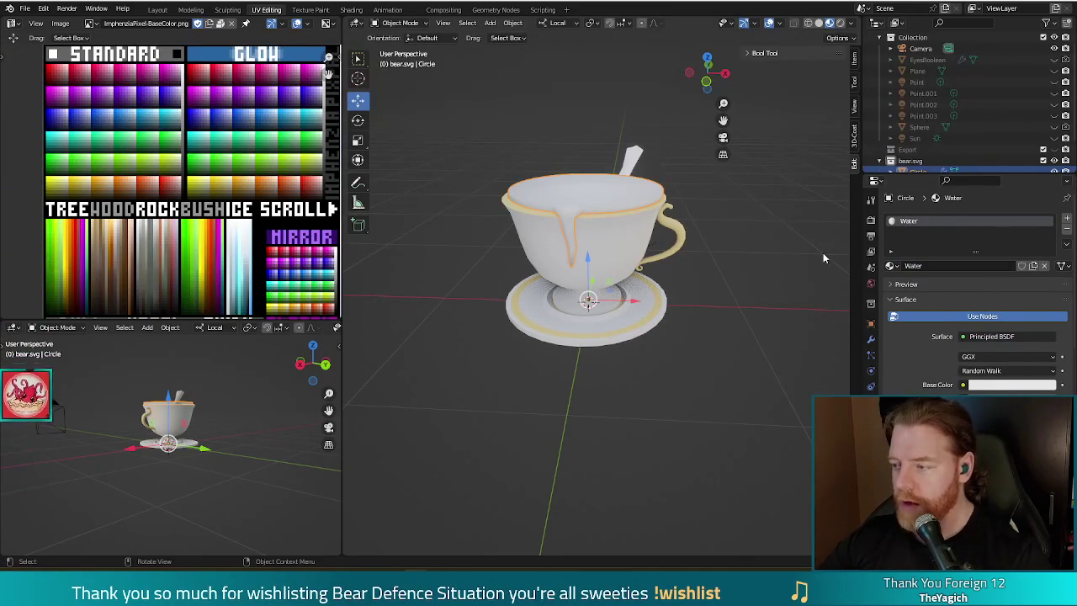
pyautogui.scroll(-2, 956, 315)
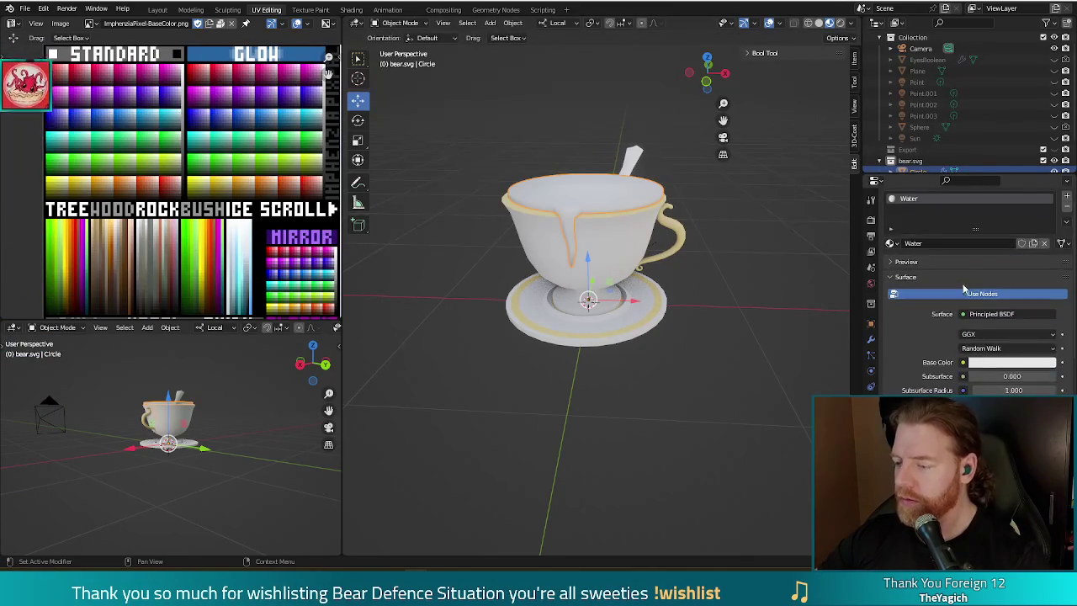
pyautogui.scroll(-2, 959, 288)
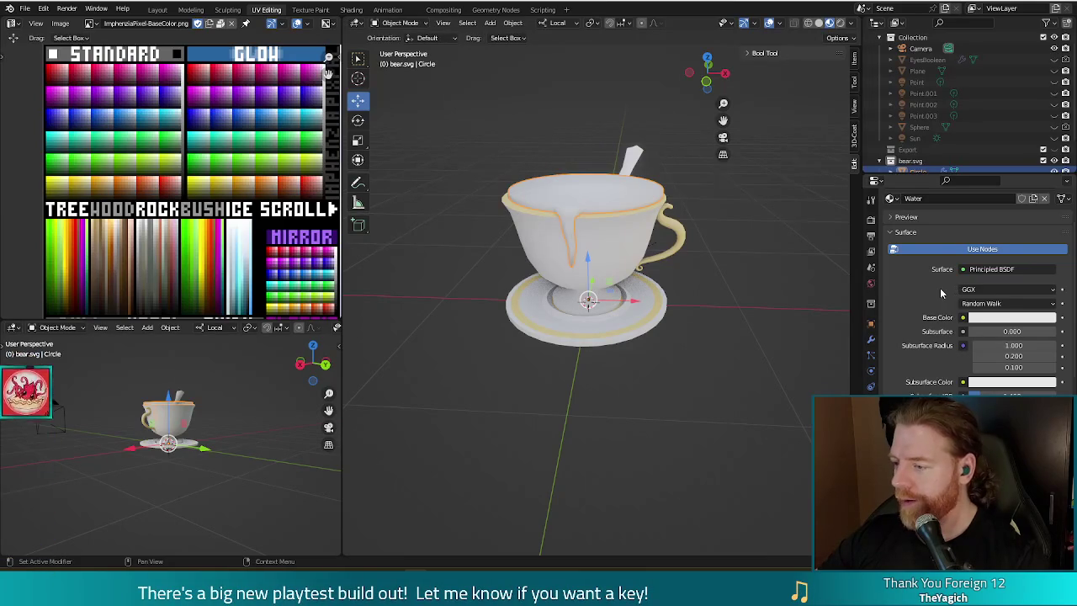
pyautogui.scroll(-2, 941, 288)
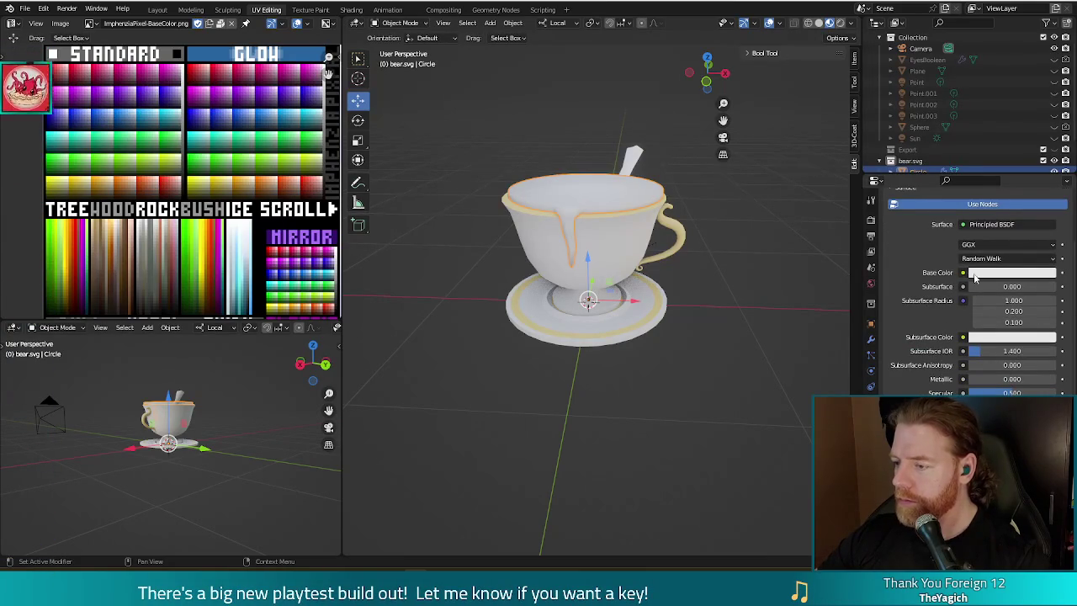
# Give the Water material a blue base colour
pyautogui.click(976, 274)
pyautogui.moveTo(999, 163); pyautogui.dragTo(1025, 139)
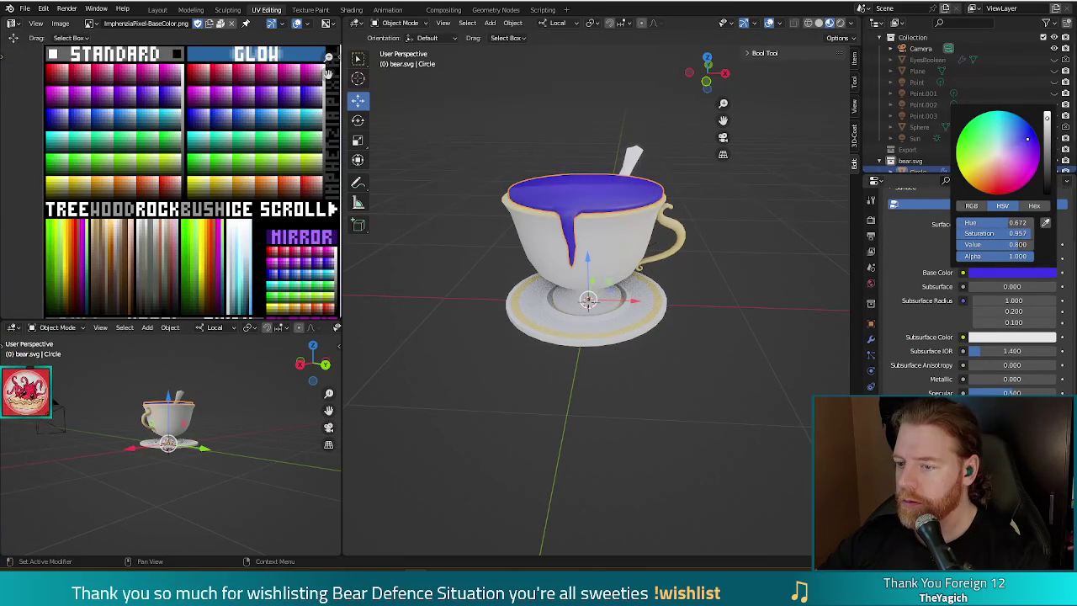
pyautogui.moveTo(1025, 135); pyautogui.dragTo(1021, 132)
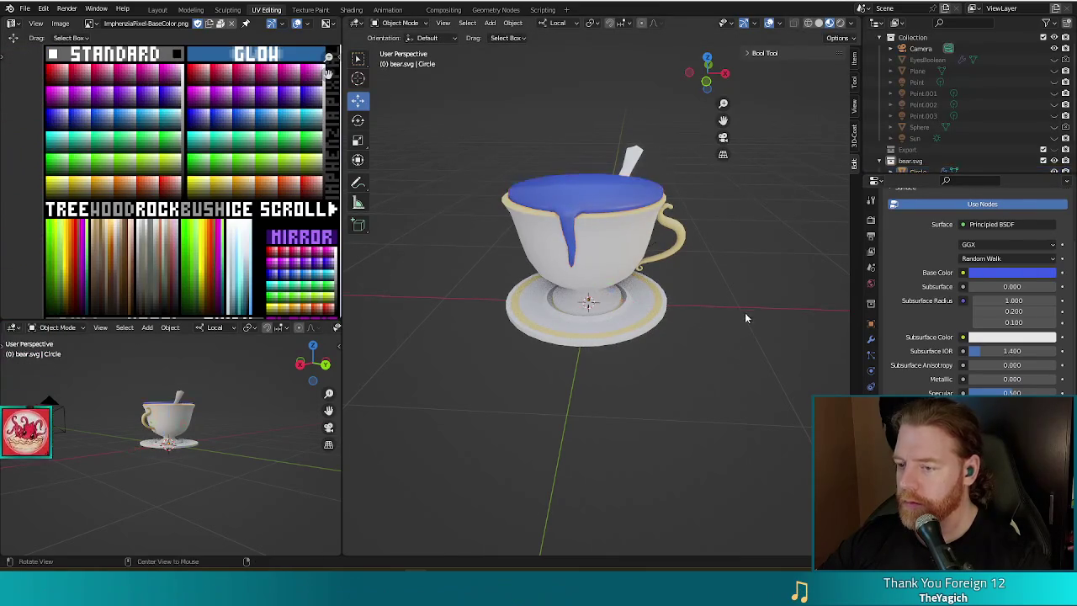
pyautogui.moveTo(744, 312)
pyautogui.mouseDown(button='middle')
pyautogui.moveTo(657, 290)
pyautogui.moveTo(709, 270)
pyautogui.mouseUp(button='middle')
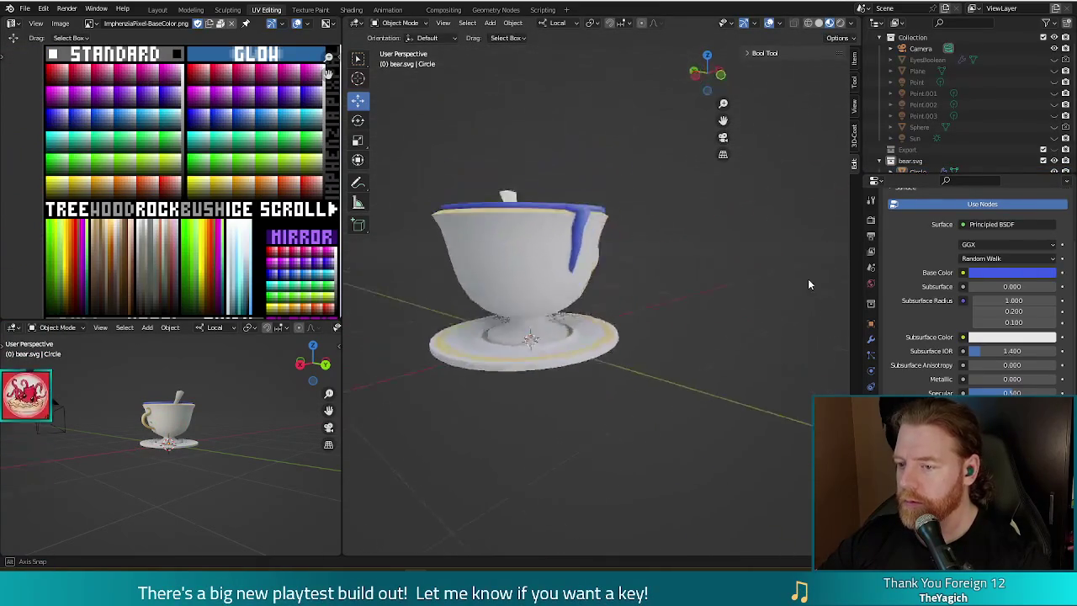
pyautogui.click(695, 250)
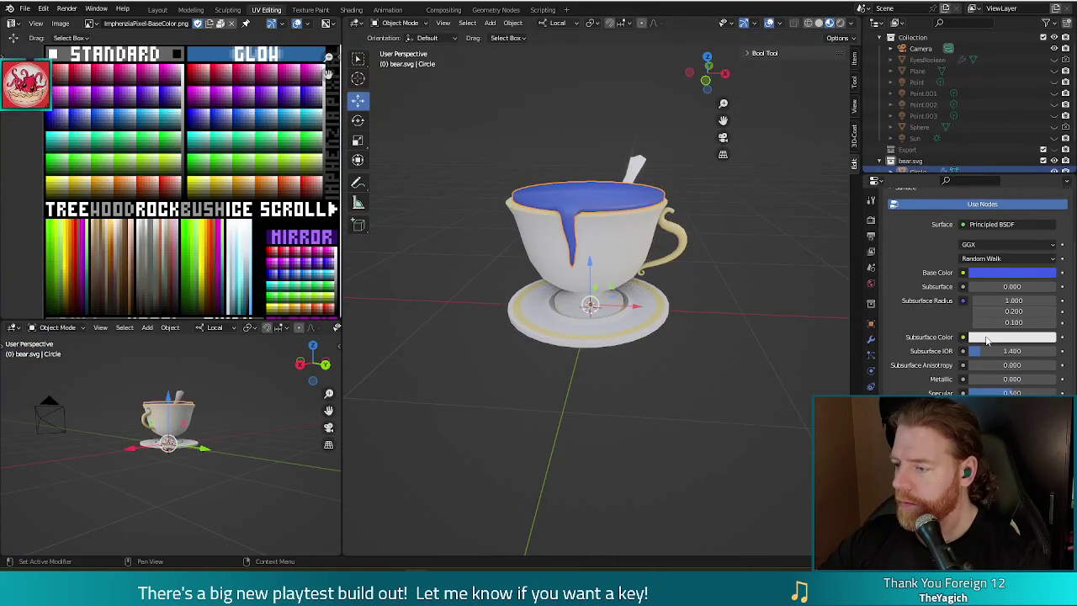
# Set a deep blue subsurface colour and a Subsurface amount of about 0.522
pyautogui.click(1014, 287)
pyautogui.write('1')
pyautogui.press('Return')
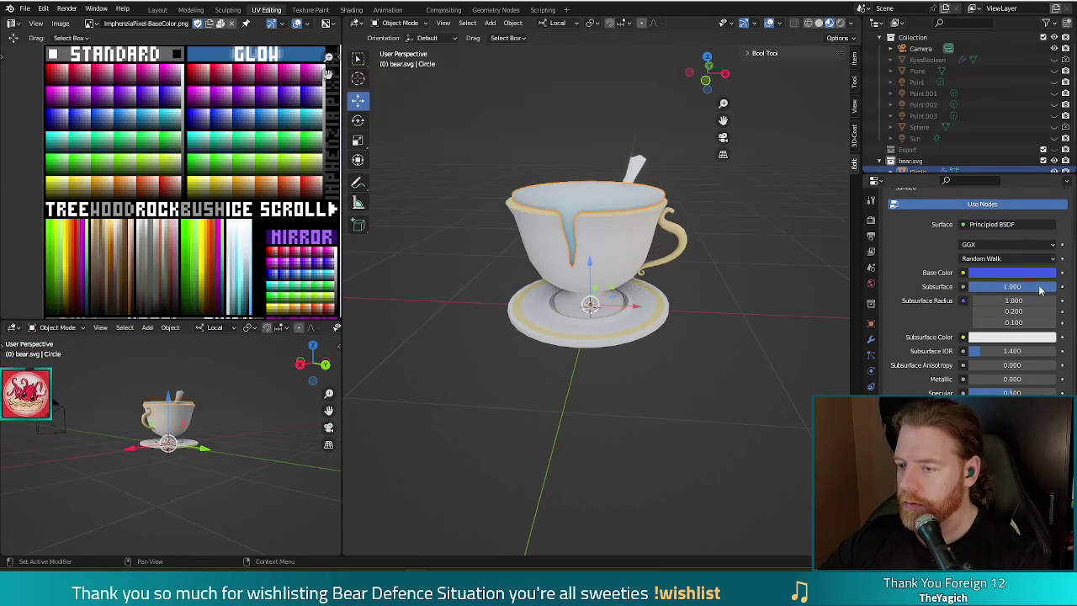
pyautogui.moveTo(1034, 287); pyautogui.dragTo(967, 287)
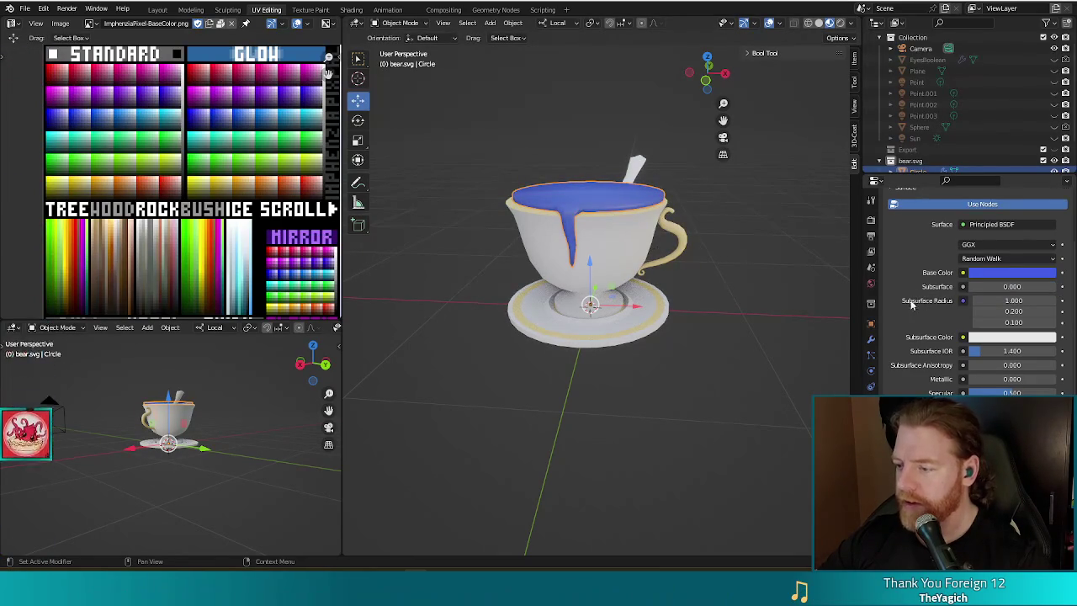
pyautogui.scroll(1, 911, 320)
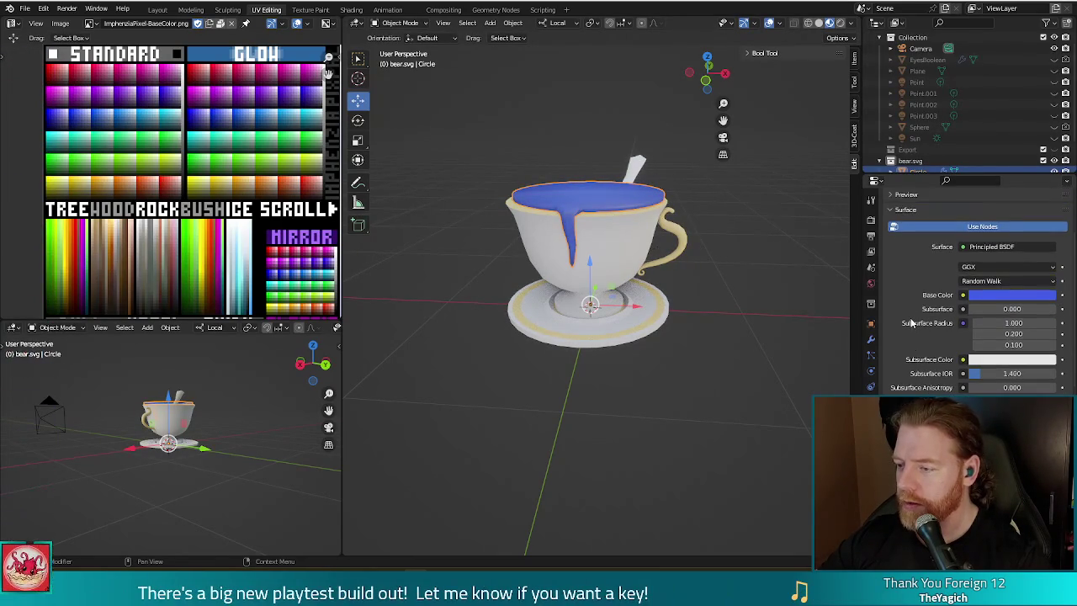
pyautogui.click(1000, 361)
pyautogui.moveTo(1011, 232); pyautogui.dragTo(1032, 216)
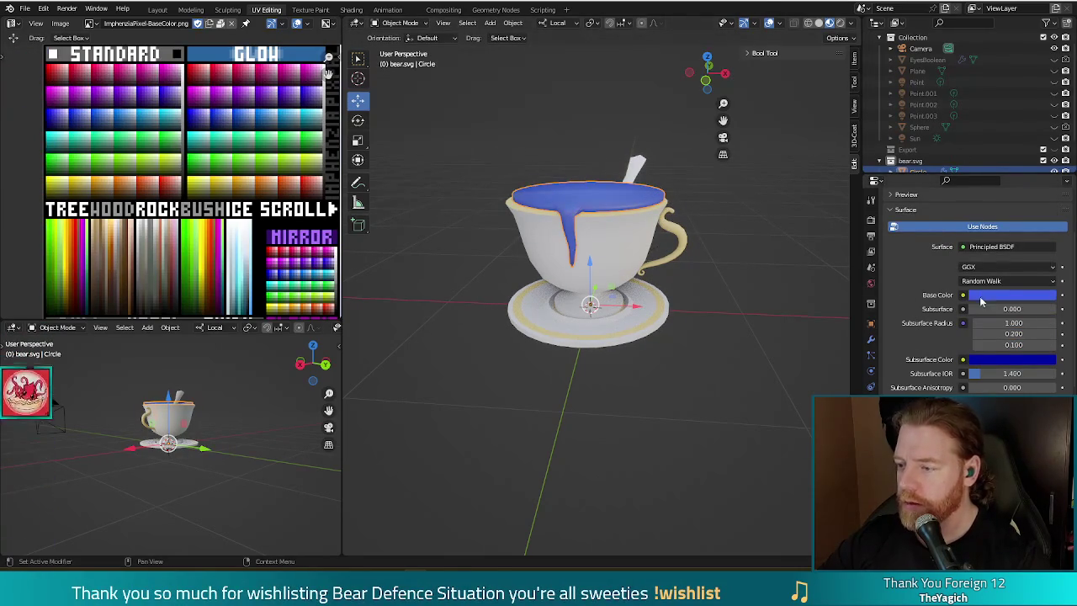
pyautogui.moveTo(993, 309); pyautogui.dragTo(1034, 309)
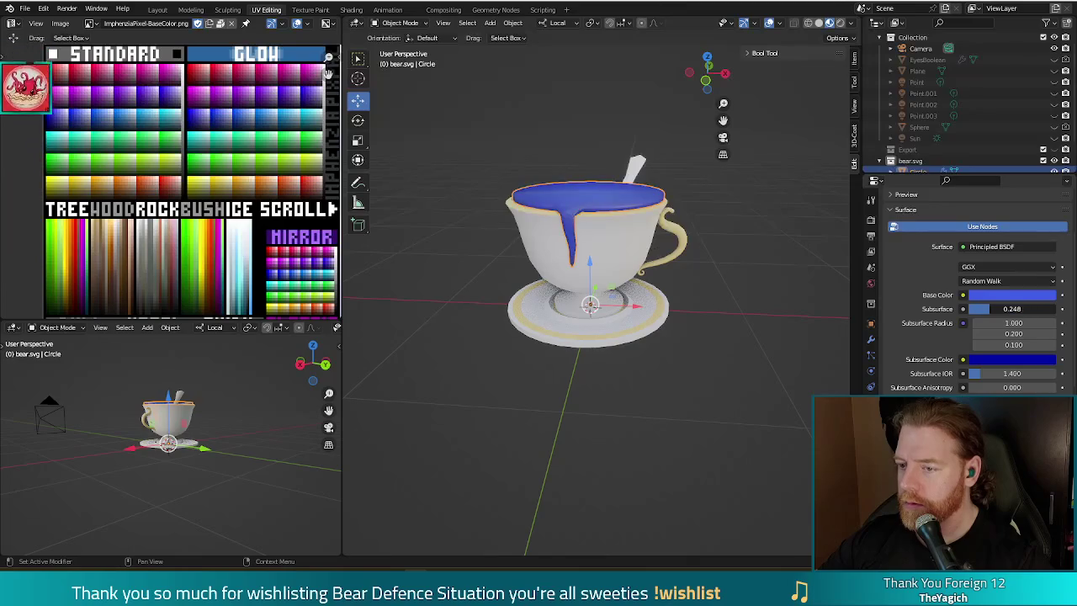
pyautogui.moveTo(679, 330)
pyautogui.mouseDown(button='middle')
pyautogui.moveTo(509, 329)
pyautogui.moveTo(650, 326)
pyautogui.moveTo(656, 372)
pyautogui.moveTo(768, 165)
pyautogui.moveTo(822, 232)
pyautogui.moveTo(627, 184)
pyautogui.moveTo(694, 263)
pyautogui.moveTo(735, 248)
pyautogui.moveTo(724, 279)
pyautogui.moveTo(994, 308)
pyautogui.mouseUp(button='middle')
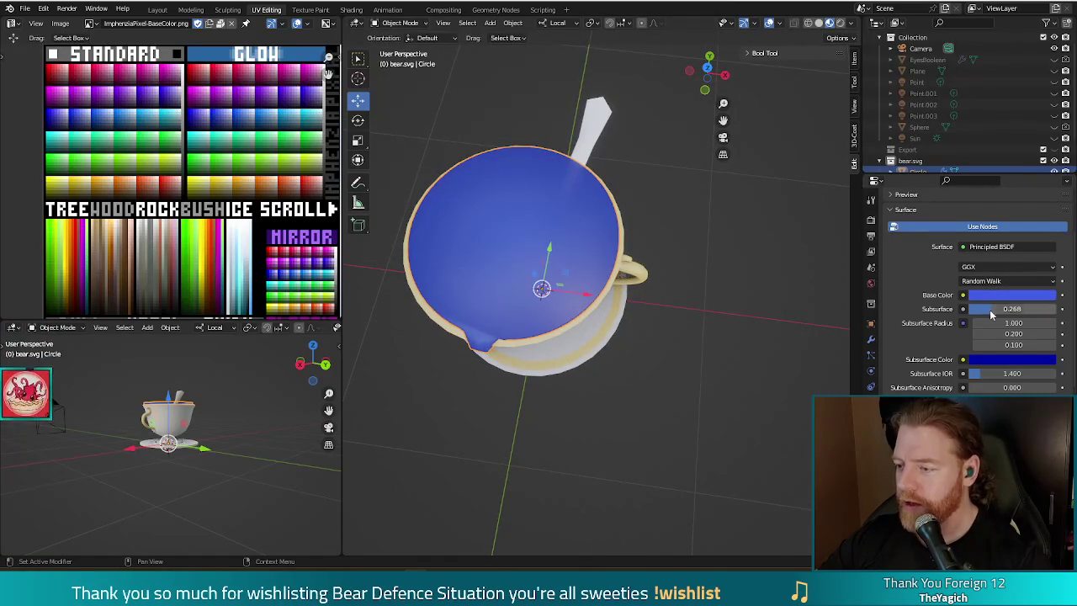
pyautogui.moveTo(989, 309)
pyautogui.mouseDown()
pyautogui.moveTo(934, 309)
pyautogui.moveTo(1035, 308)
pyautogui.mouseUp()
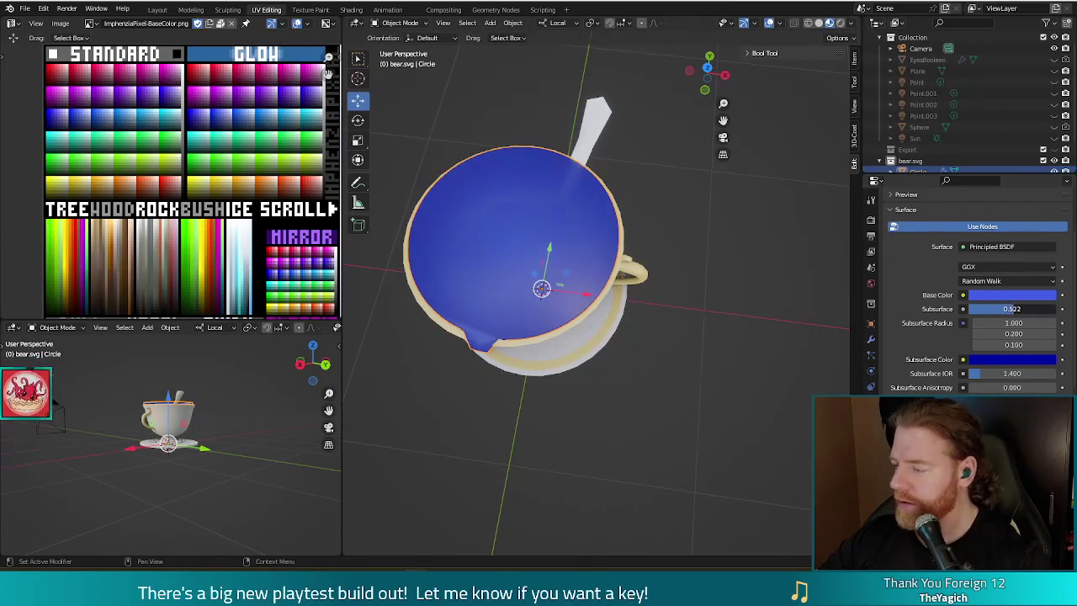
pyautogui.moveTo(833, 308); pyautogui.dragTo(765, 298, button='middle')
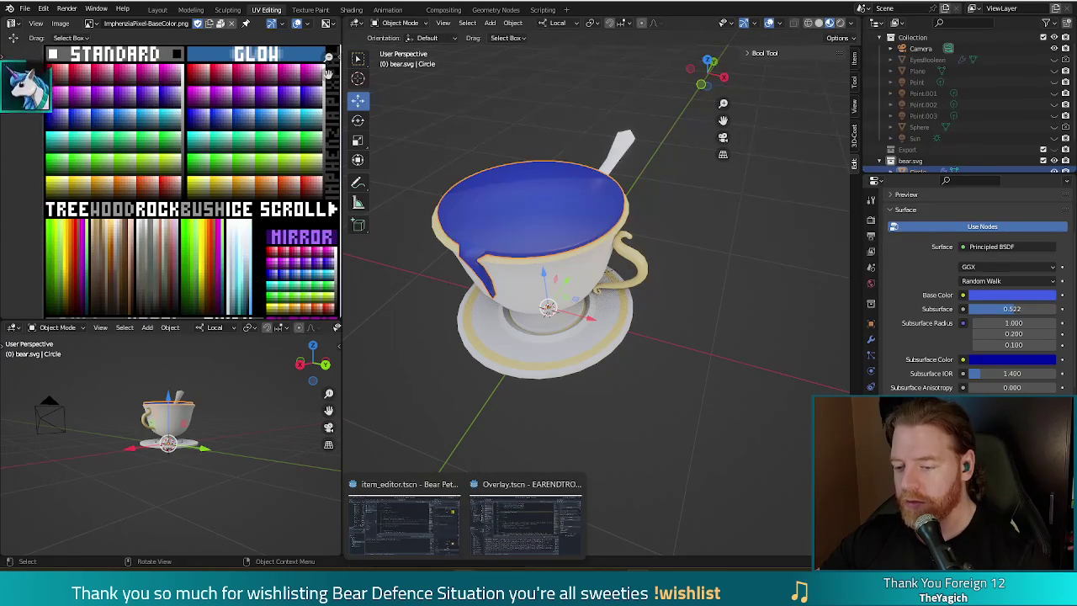
# Bring the Godot editor, showing save.gd and the spare_battery resource, to the front from the taskbar
pyautogui.click(373, 509)
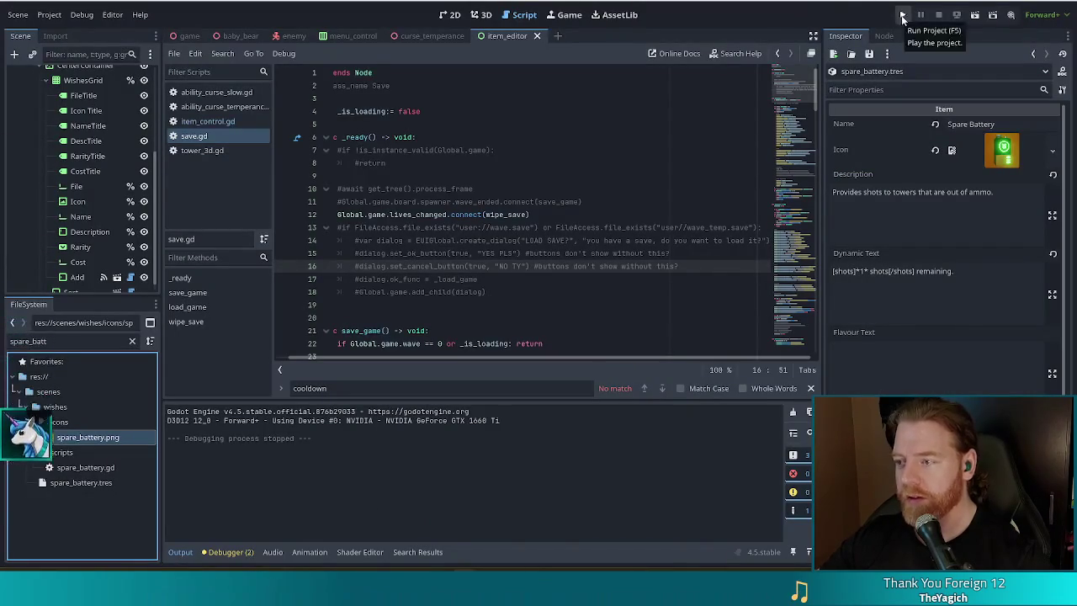
# Run the Bear Defence Situation project from Godot and make the game window fullscreen
pyautogui.click(903, 14)
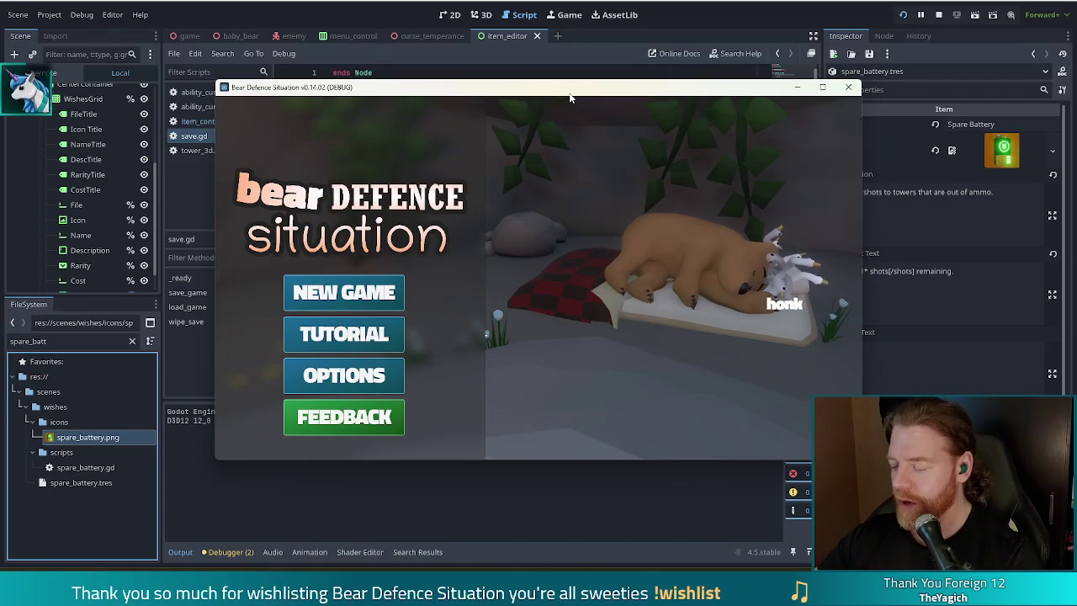
pyautogui.press('F11')
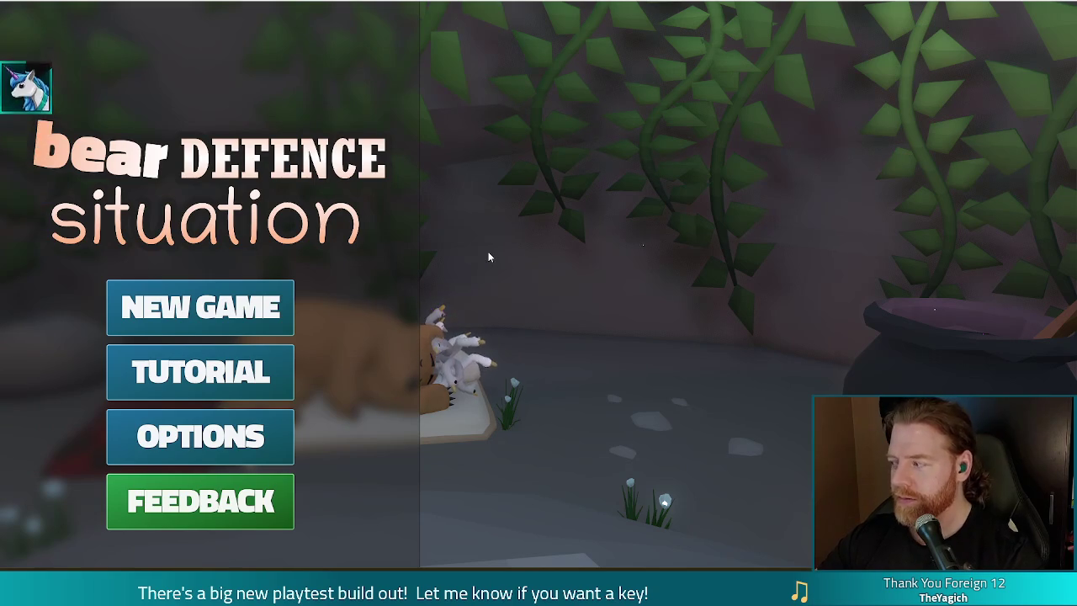
# Start a new game, buy the Key for 5 gold at the stall, and enter the Level 1 map
pyautogui.click(233, 313)
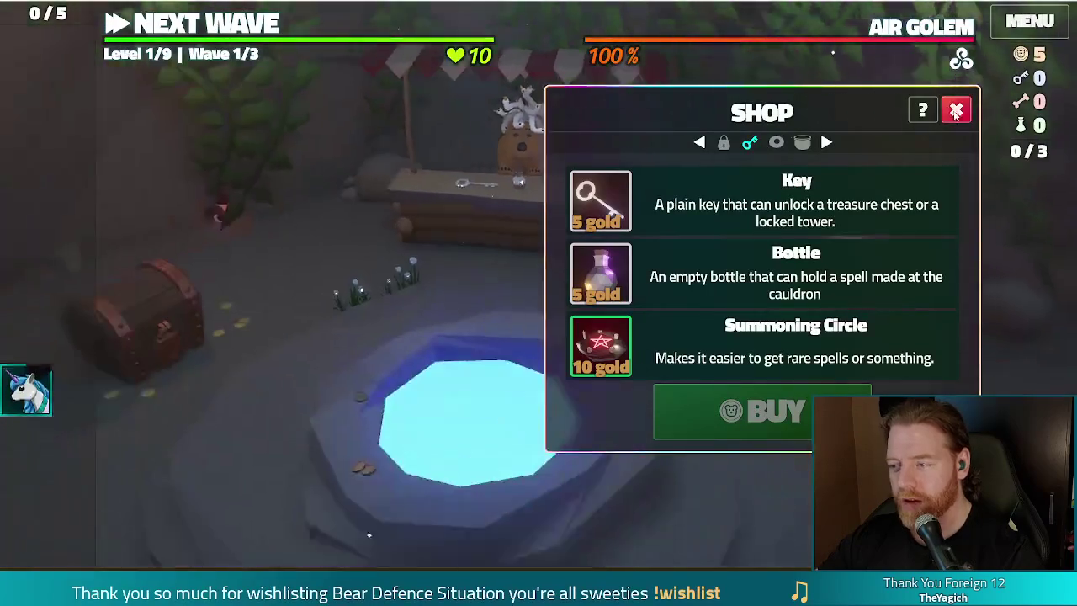
pyautogui.click(956, 110)
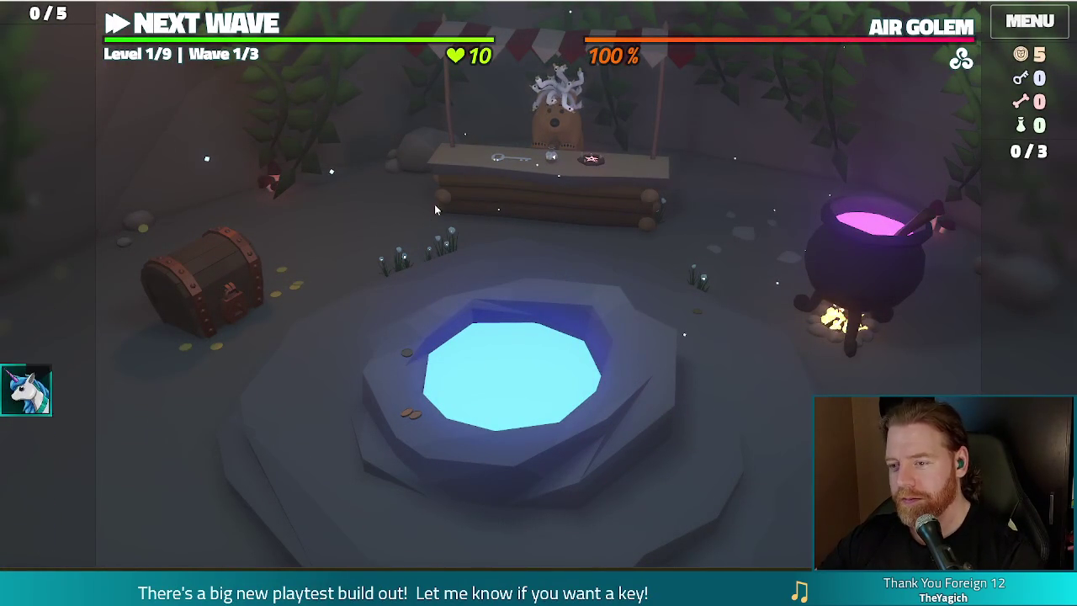
pyautogui.click(514, 204)
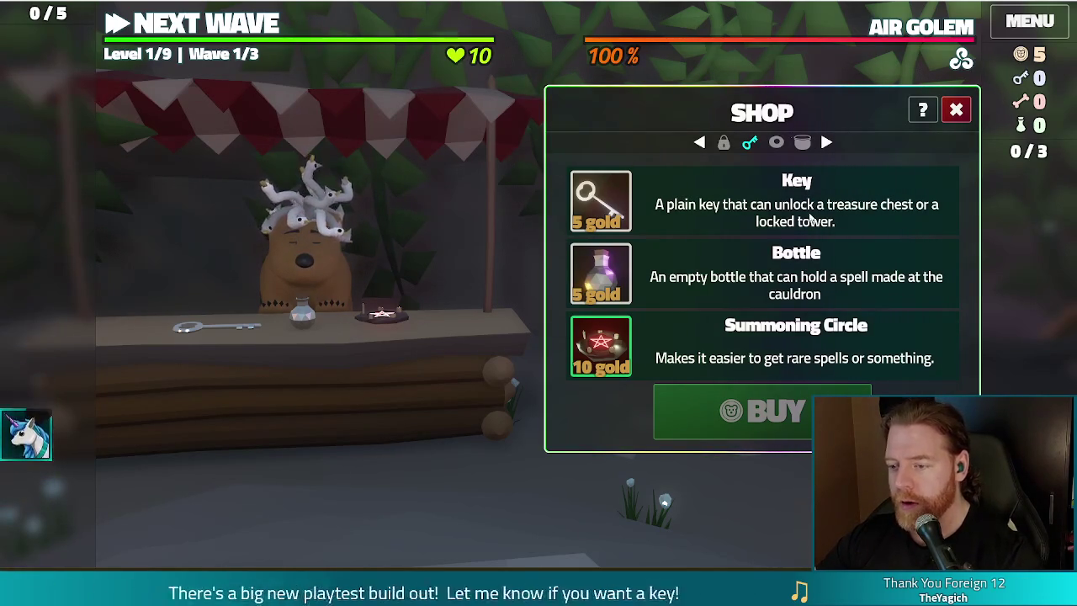
pyautogui.click(861, 218)
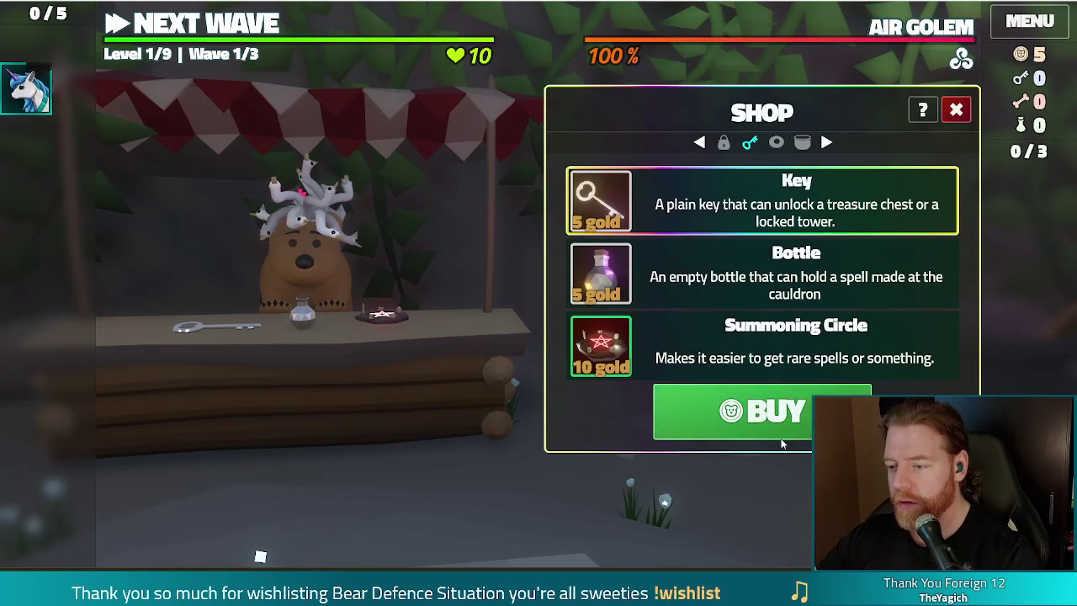
pyautogui.click(729, 426)
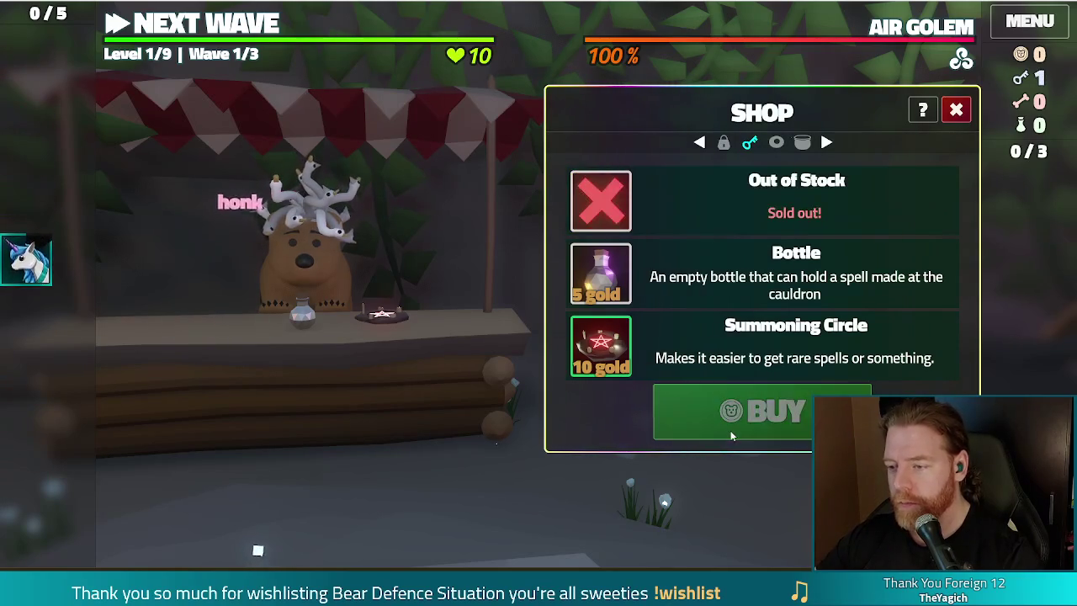
pyautogui.click(956, 109)
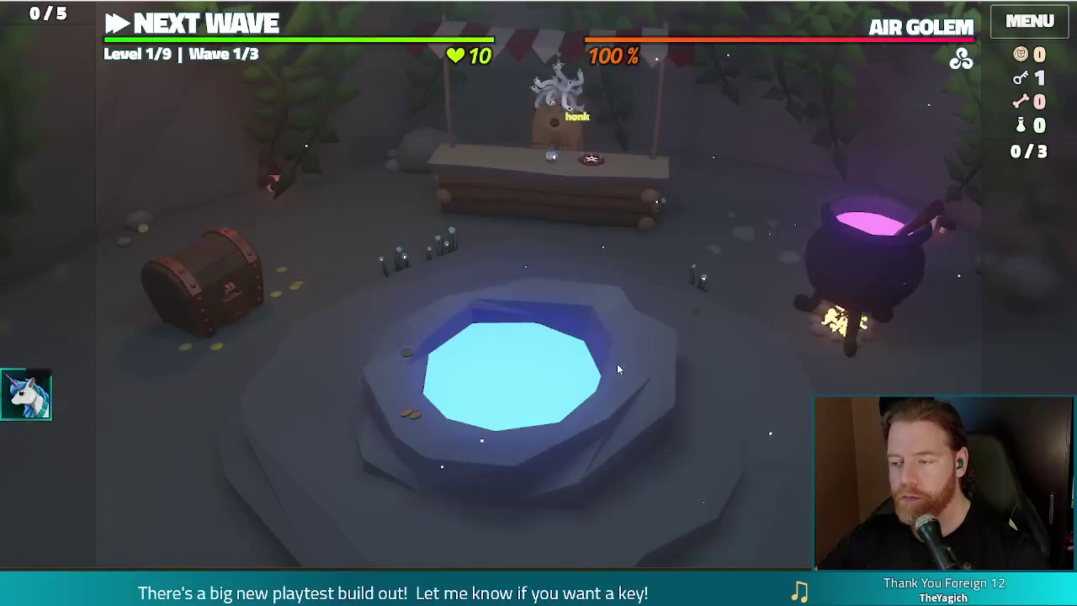
pyautogui.click(202, 24)
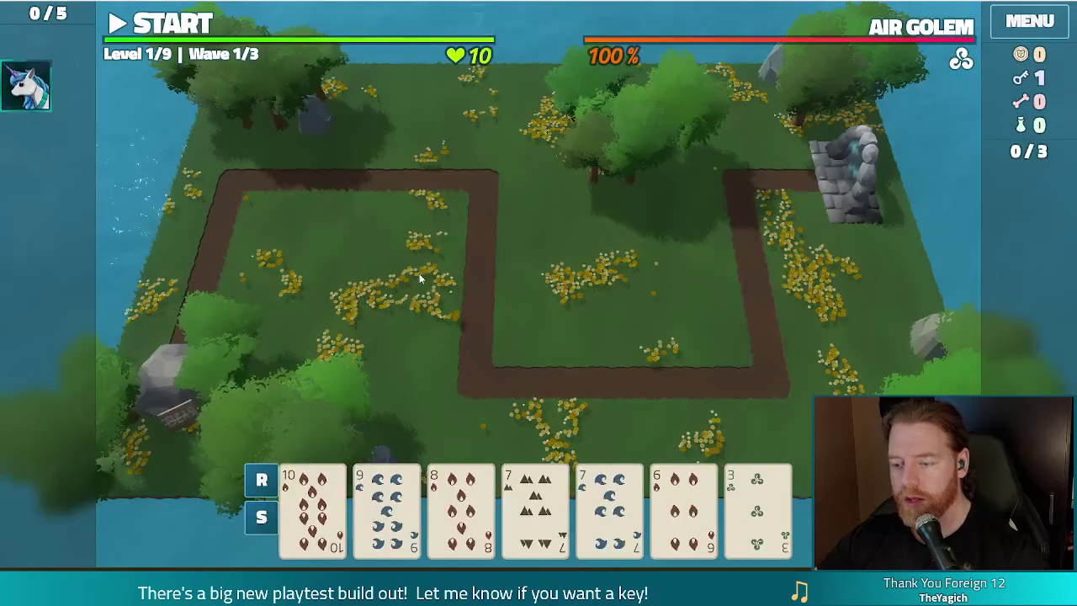
# Discard the 6 of Fire, then play Two Pair to unlock a Lightning Tower in the upper-left field
pyautogui.click(684, 509)
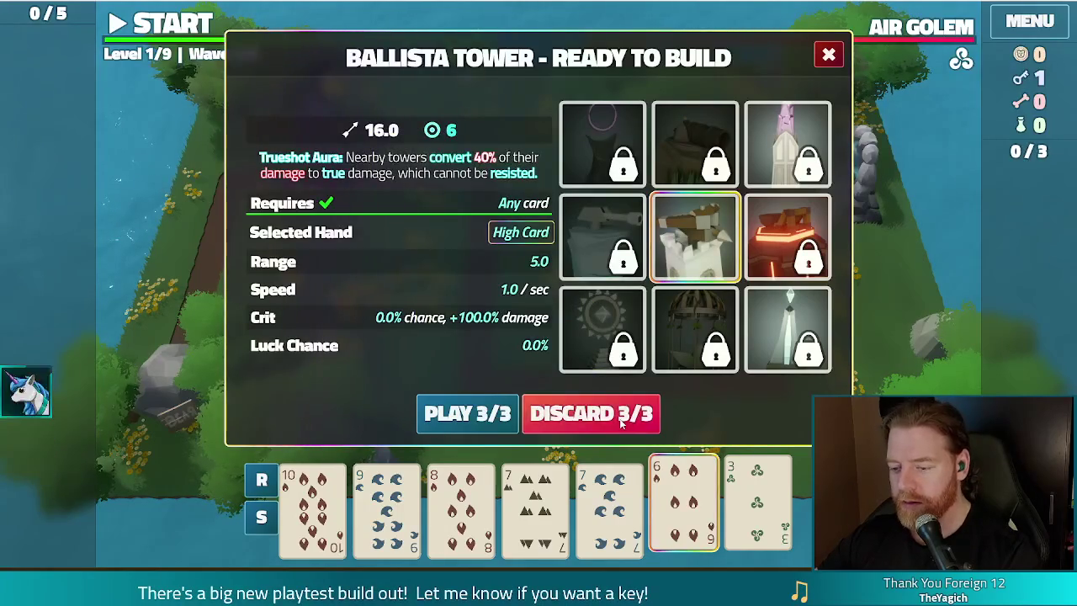
pyautogui.click(581, 414)
pyautogui.click(391, 505)
pyautogui.click(461, 505)
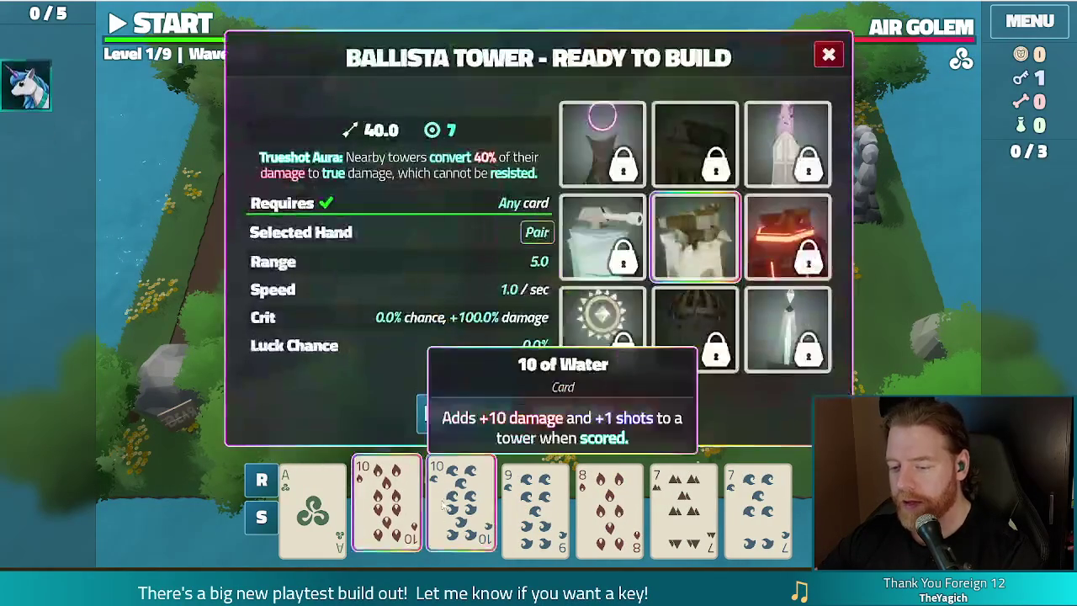
pyautogui.click(683, 505)
pyautogui.click(757, 505)
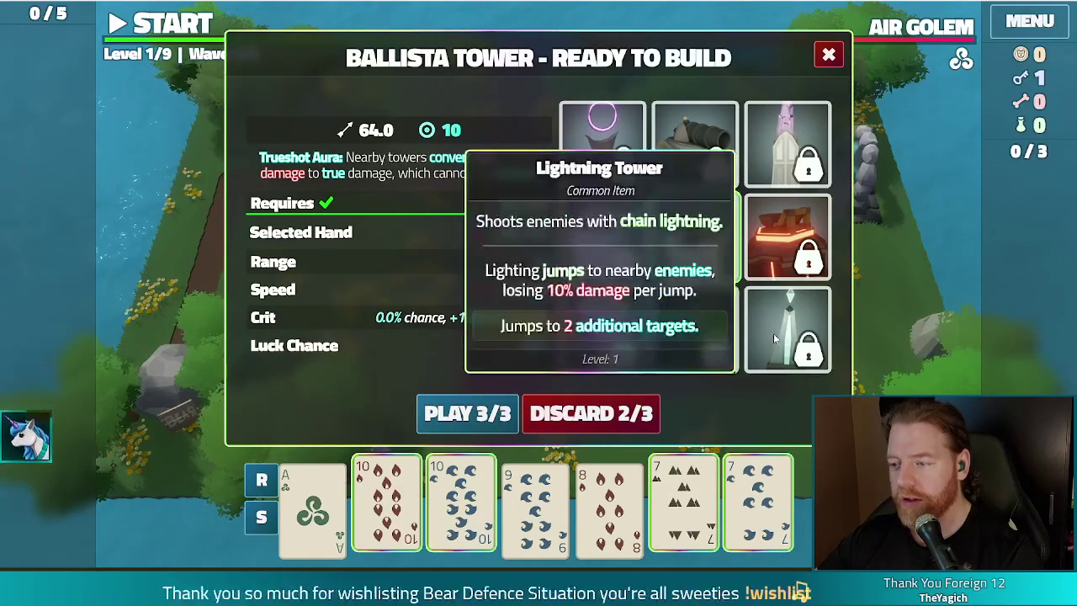
pyautogui.click(814, 353)
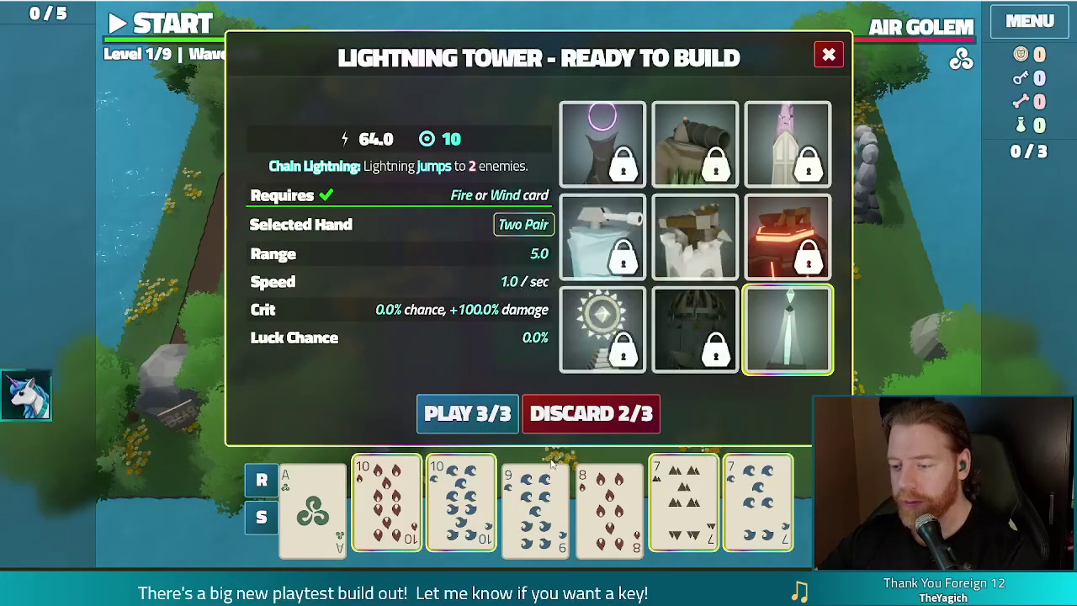
pyautogui.click(471, 414)
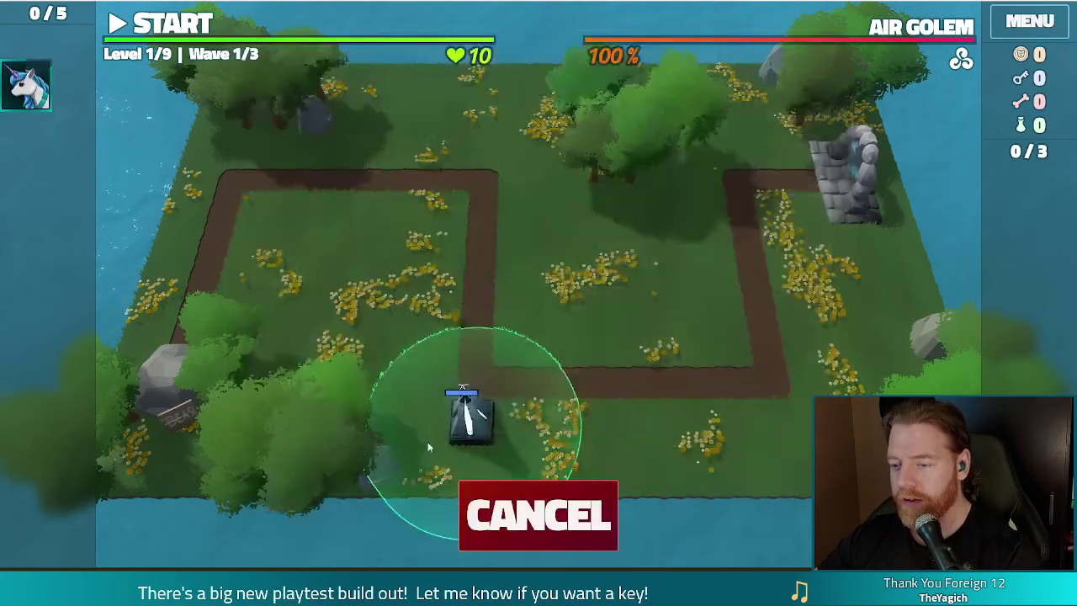
pyautogui.click(400, 248)
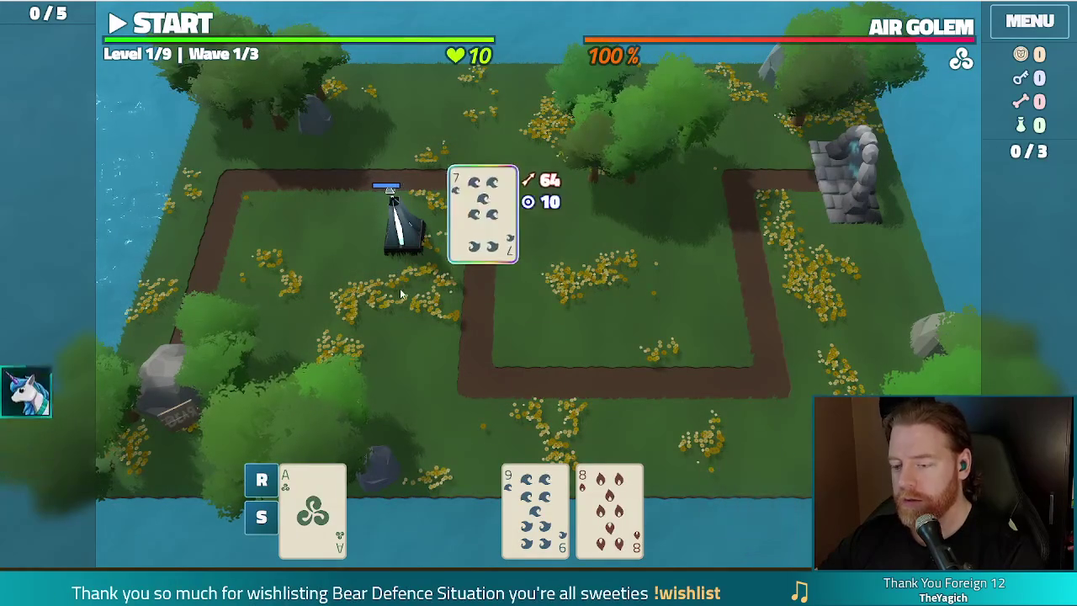
pyautogui.click(402, 232)
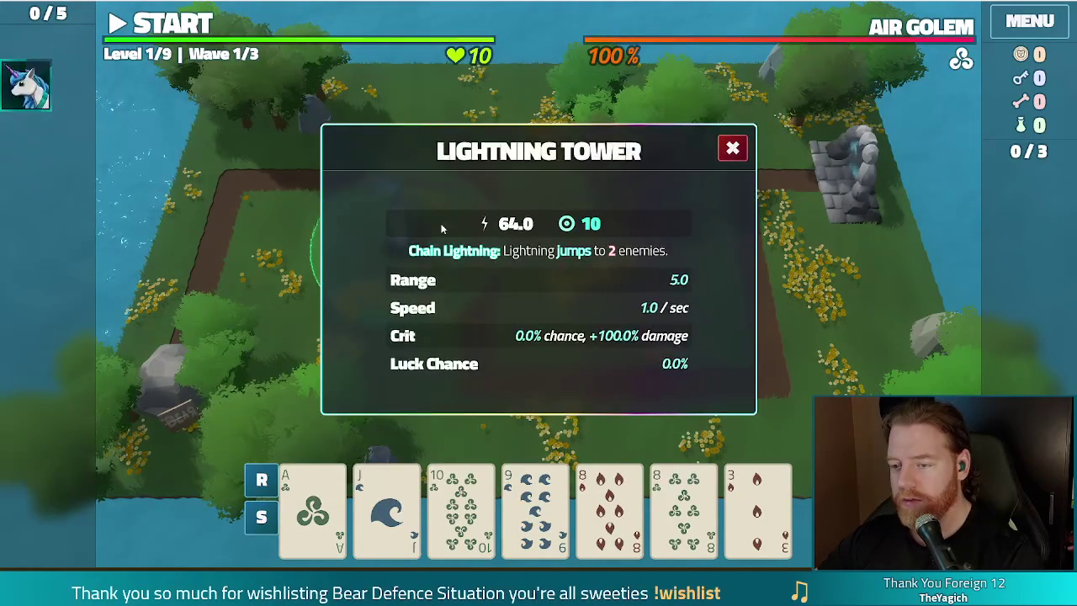
pyautogui.press('Escape')
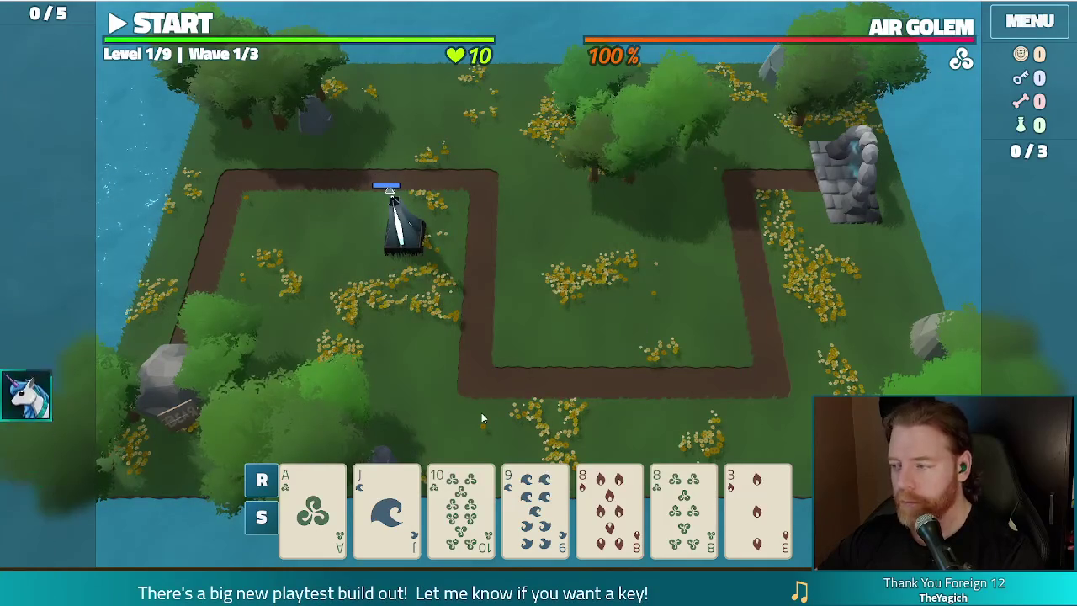
# Discard four unwanted cards, then play a Wind flush to build a Lightning Tower in the centre field
pyautogui.click(757, 505)
pyautogui.click(535, 505)
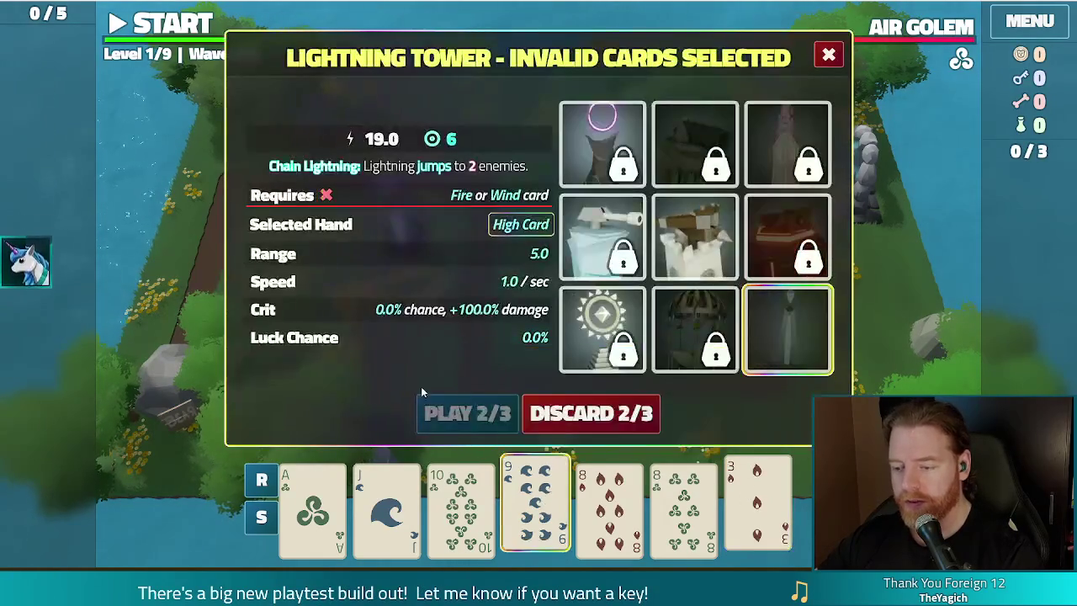
pyautogui.click(596, 409)
pyautogui.click(678, 522)
pyautogui.click(757, 513)
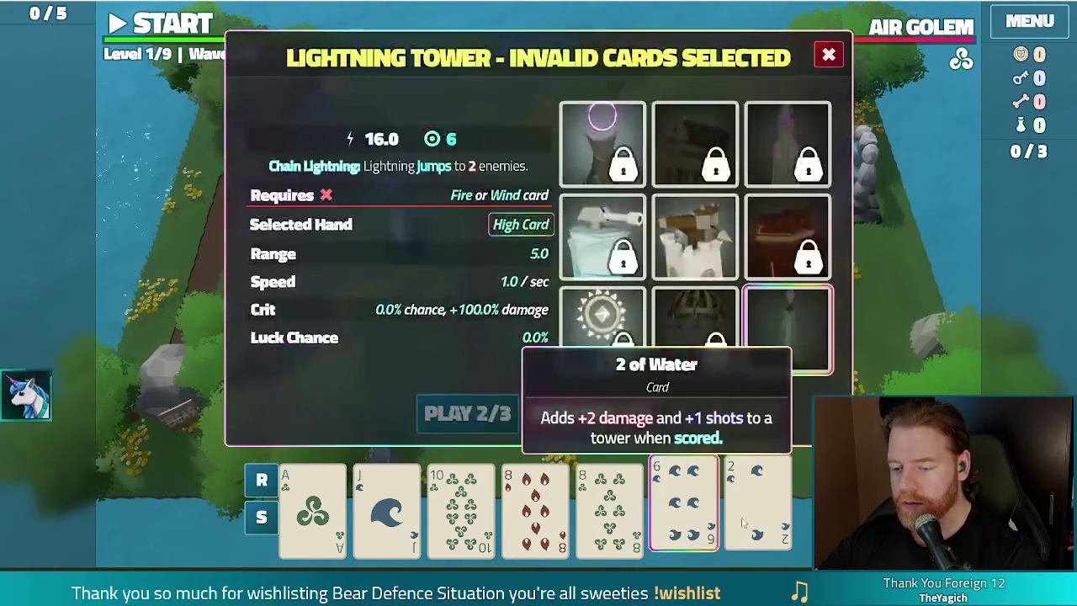
pyautogui.click(592, 411)
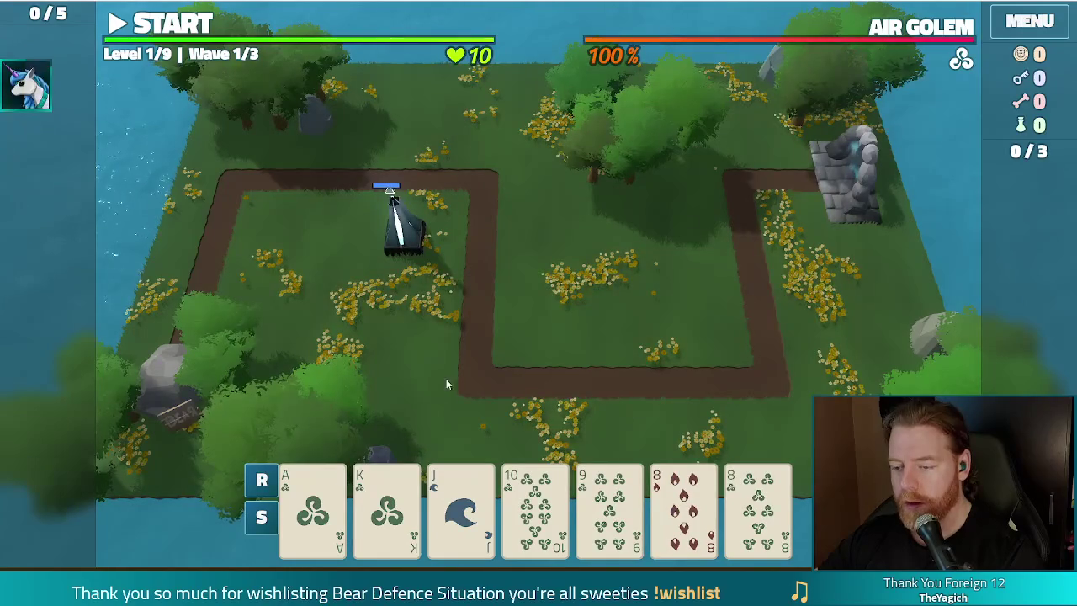
pyautogui.click(316, 515)
pyautogui.click(758, 513)
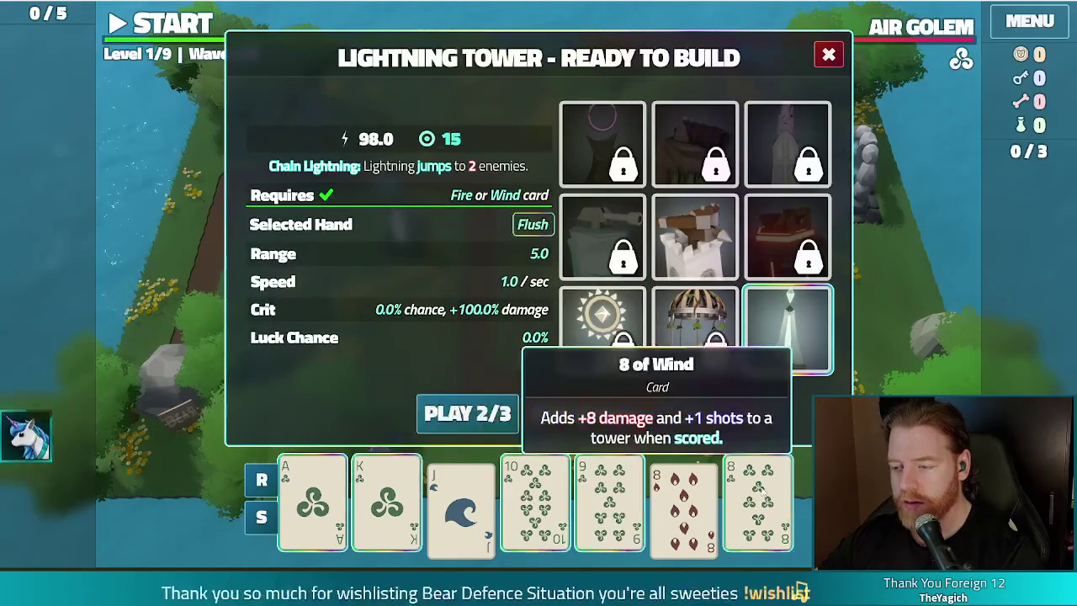
pyautogui.click(469, 412)
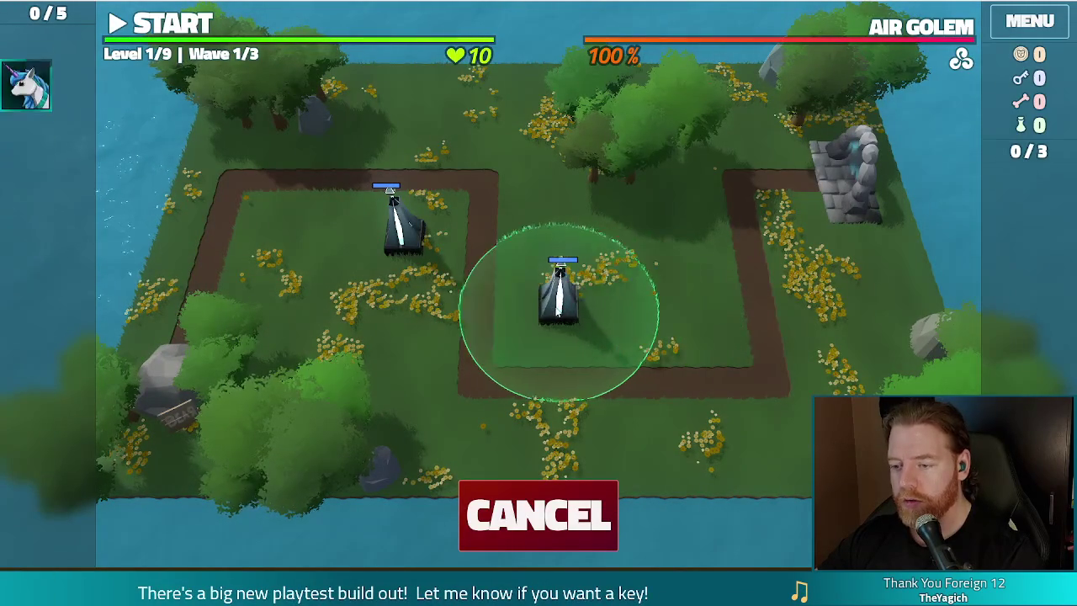
pyautogui.click(560, 294)
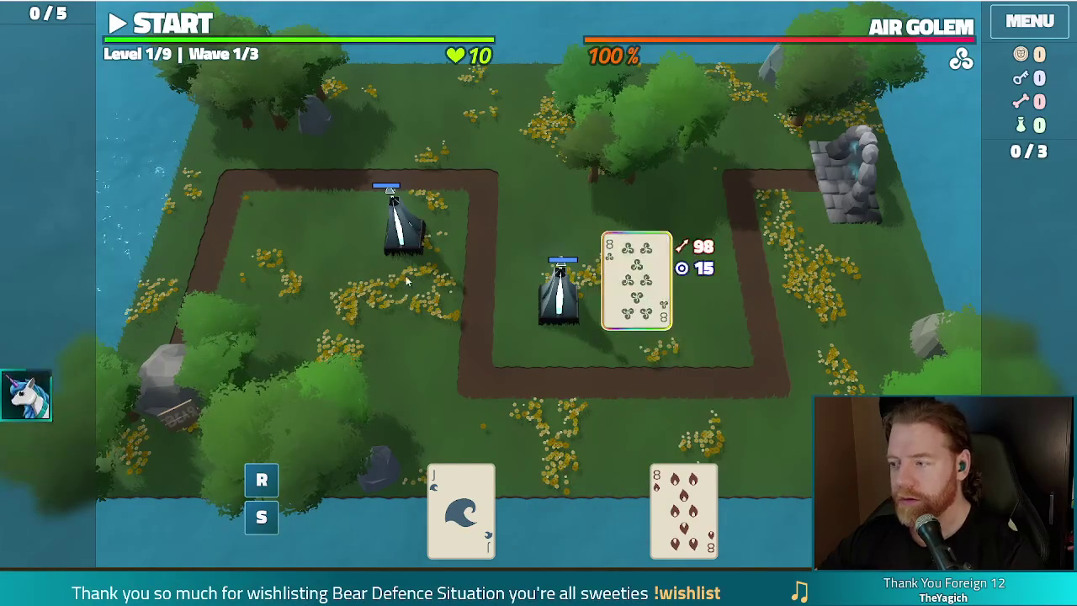
# Start the first wave and dismiss the Wave Complete results after waves 1 and 2
pyautogui.click(158, 25)
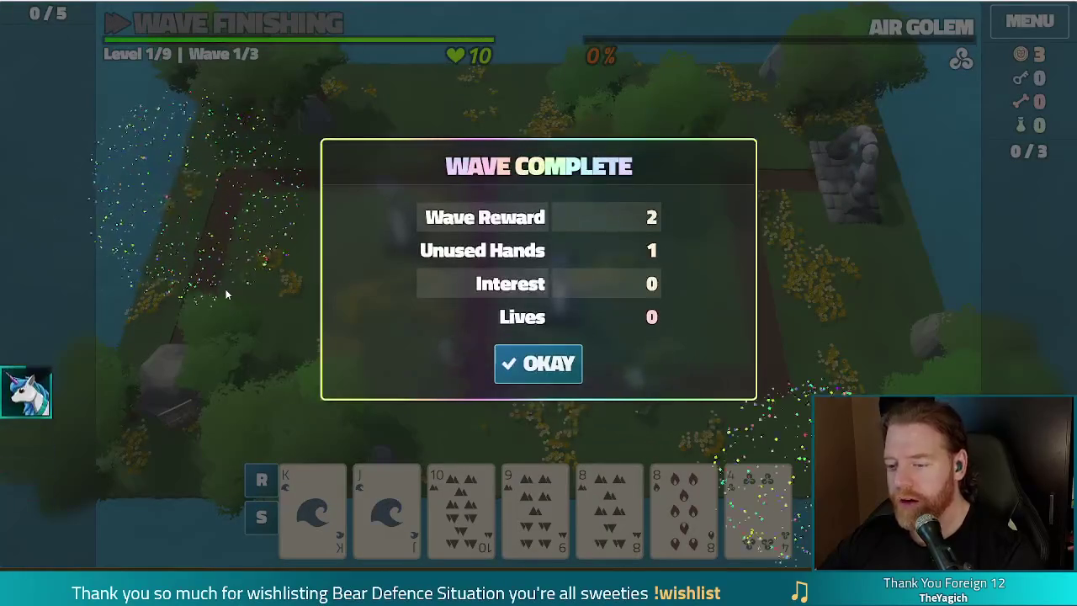
pyautogui.click(543, 364)
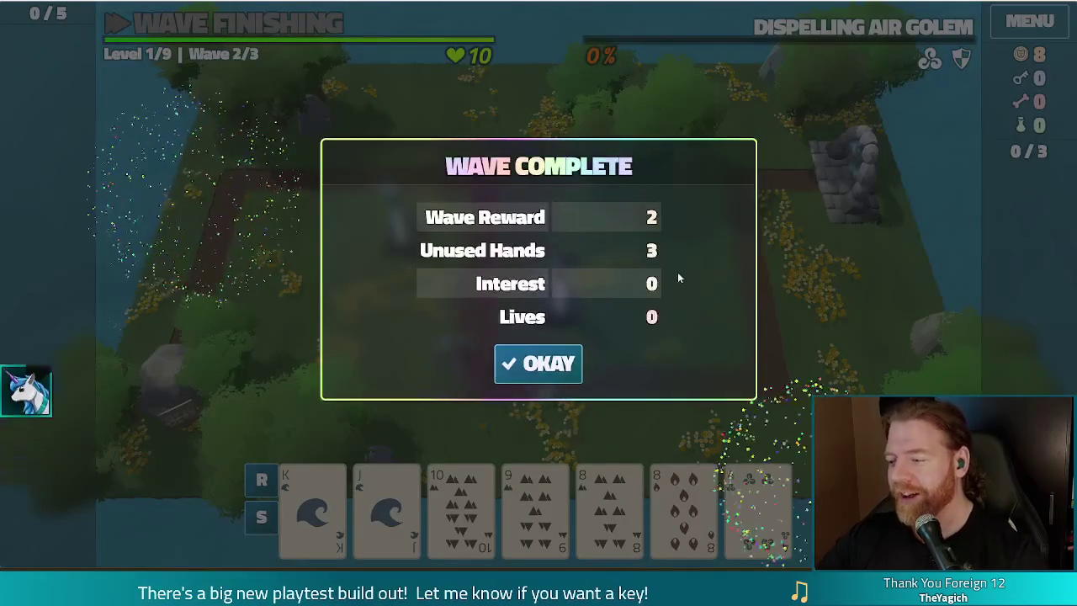
pyautogui.click(538, 364)
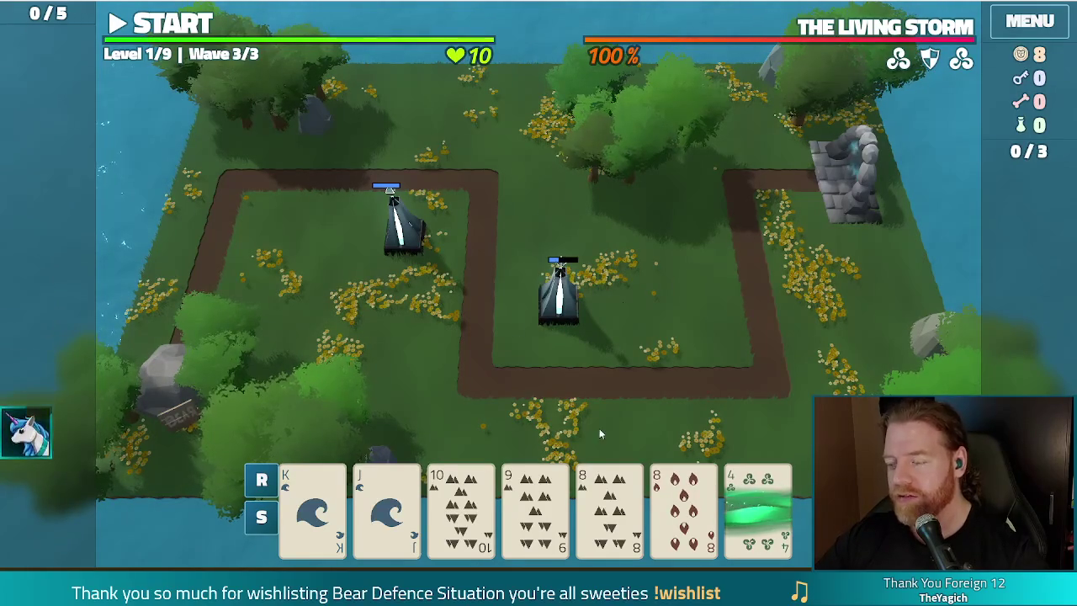
pyautogui.moveTo(757, 510)
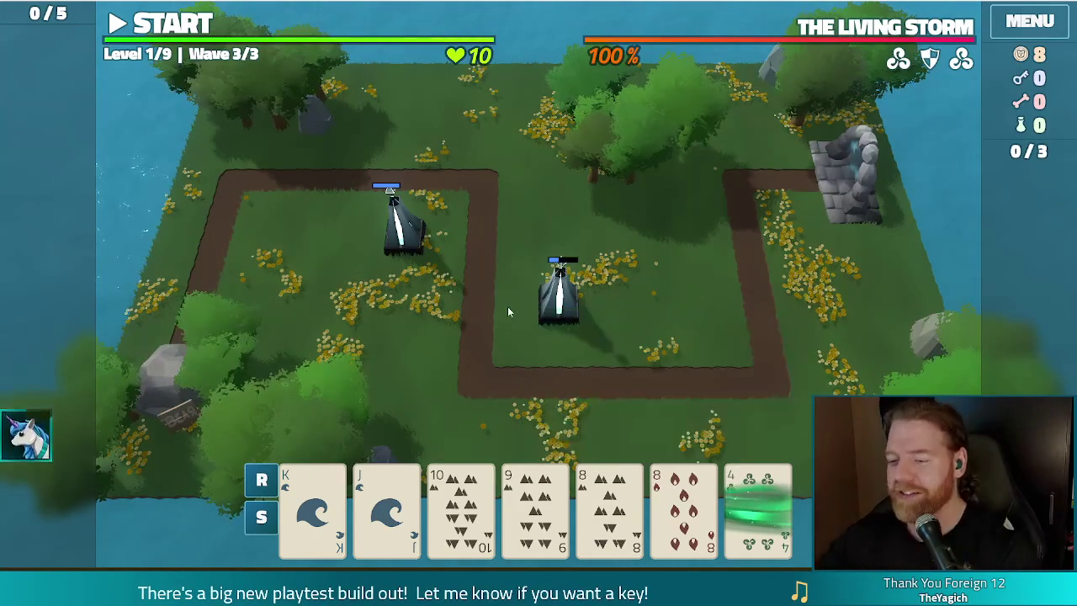
# Discard the 9 of Earth and 4 of Wind, then the Queen of Wind and 7 of Fire
pyautogui.click(756, 505)
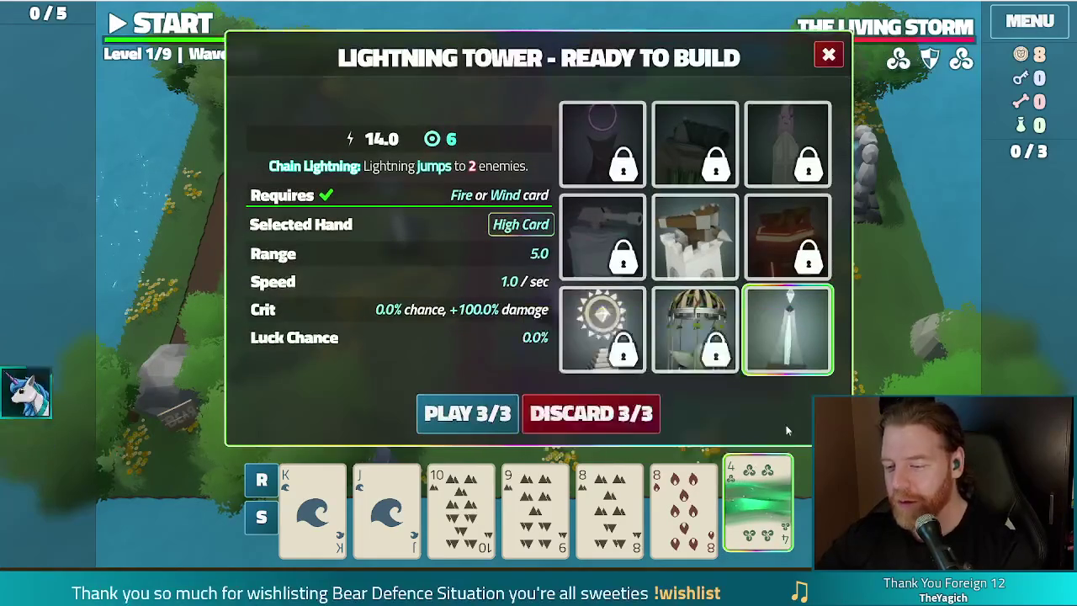
pyautogui.click(523, 498)
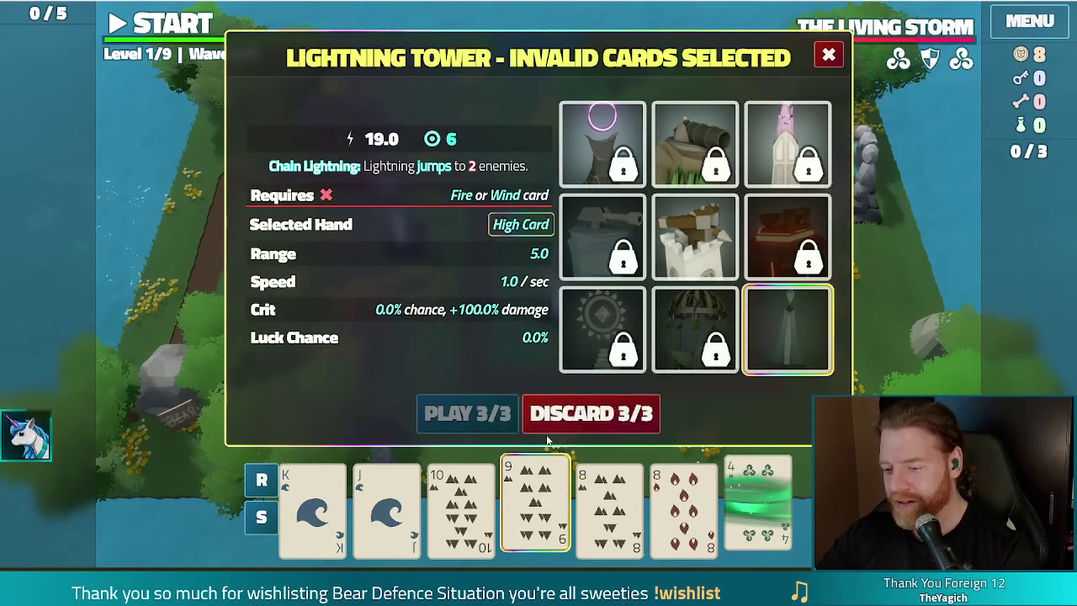
pyautogui.click(579, 414)
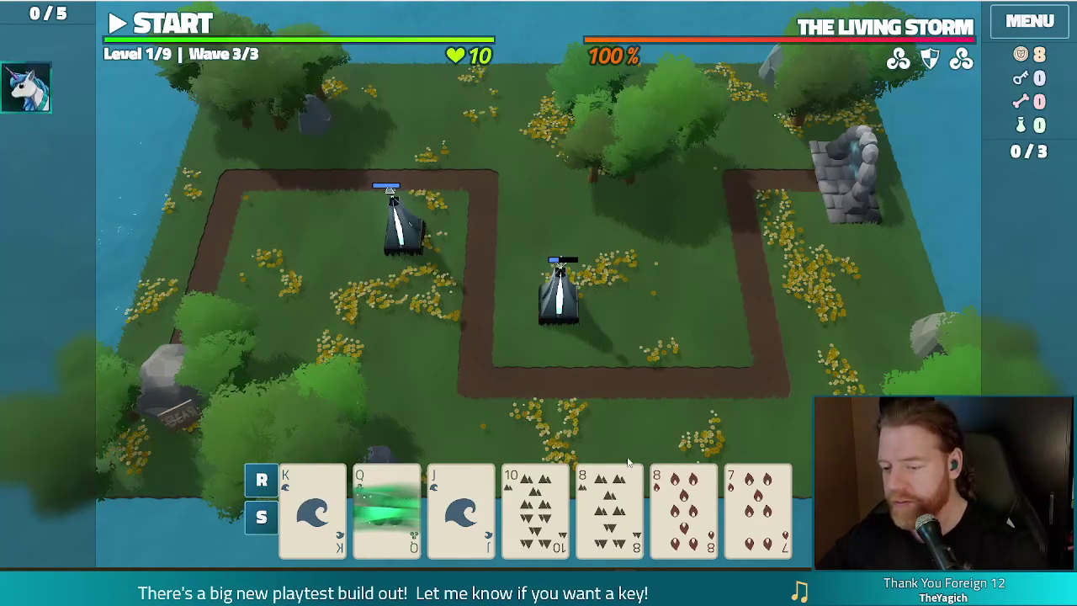
pyautogui.click(753, 509)
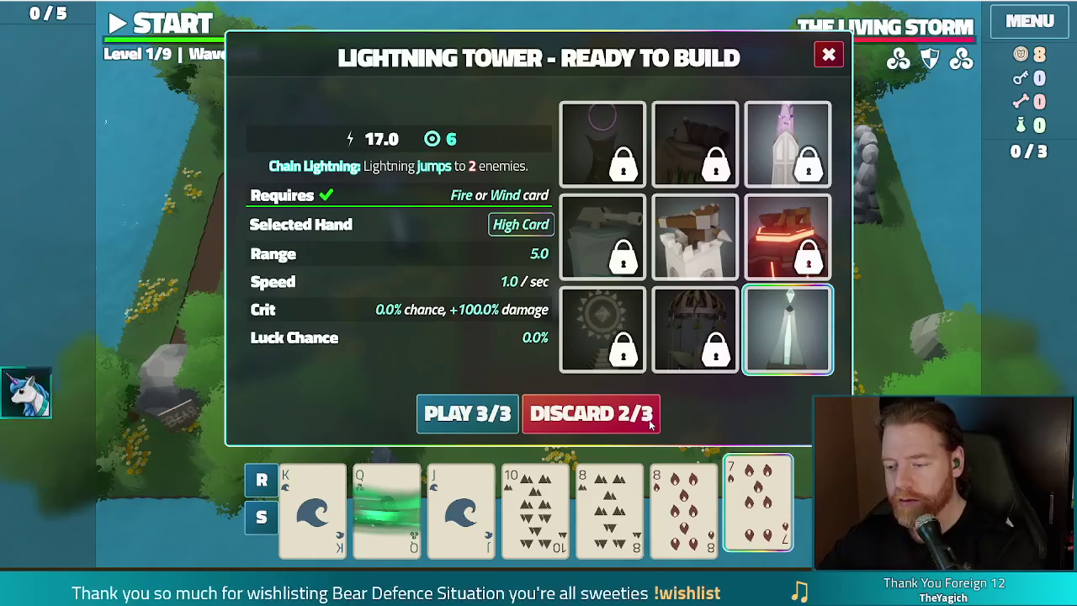
pyautogui.click(373, 508)
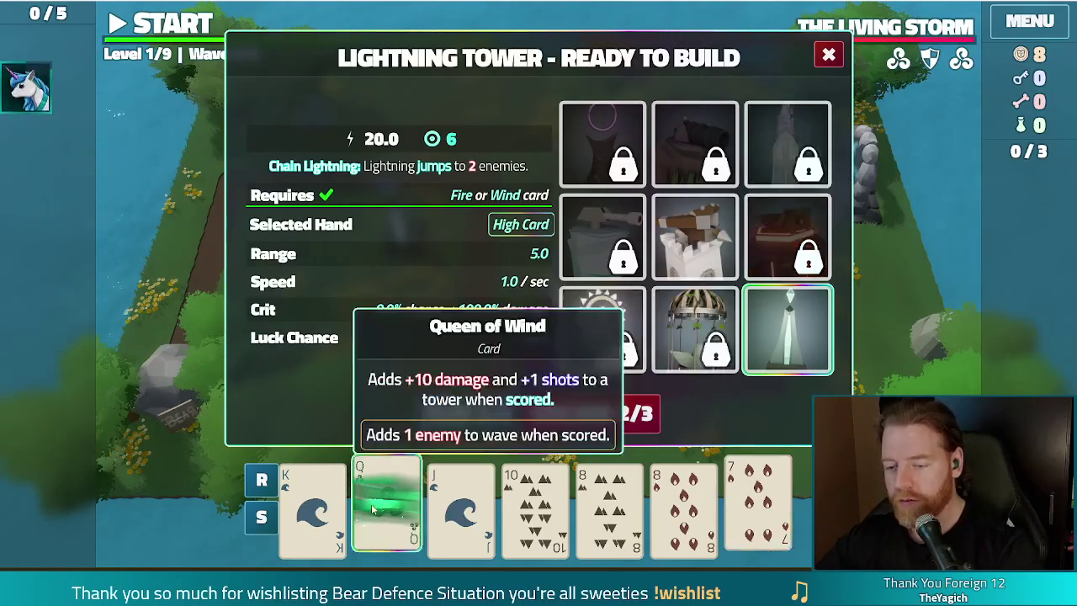
pyautogui.click(637, 414)
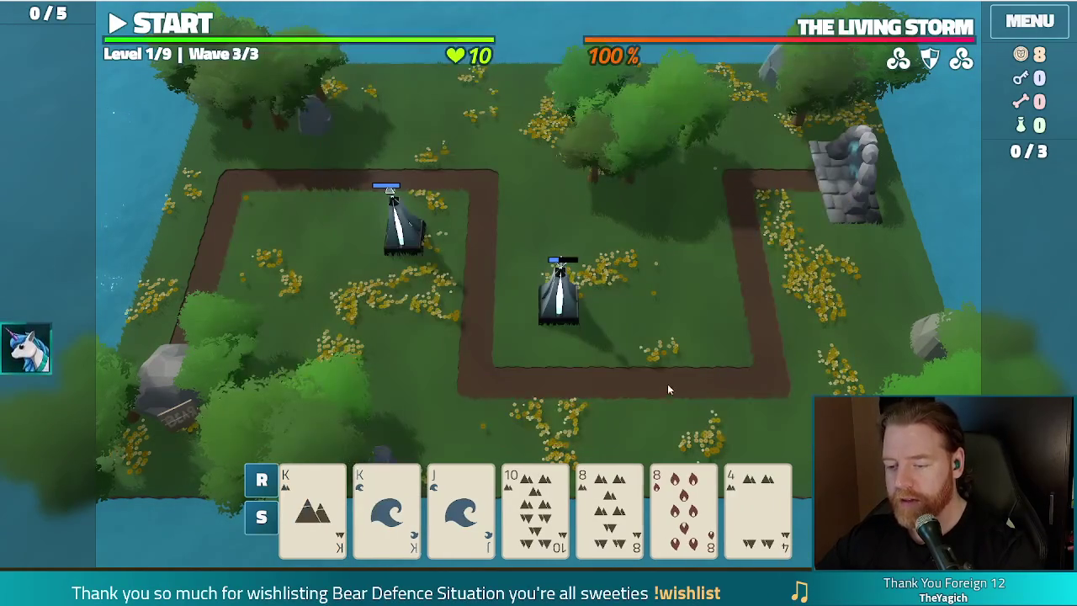
# Play Two Pair (Kings and 8s) to place a Lightning Tower right of the centre tower
pyautogui.click(333, 503)
pyautogui.click(386, 504)
pyautogui.click(610, 505)
pyautogui.click(683, 505)
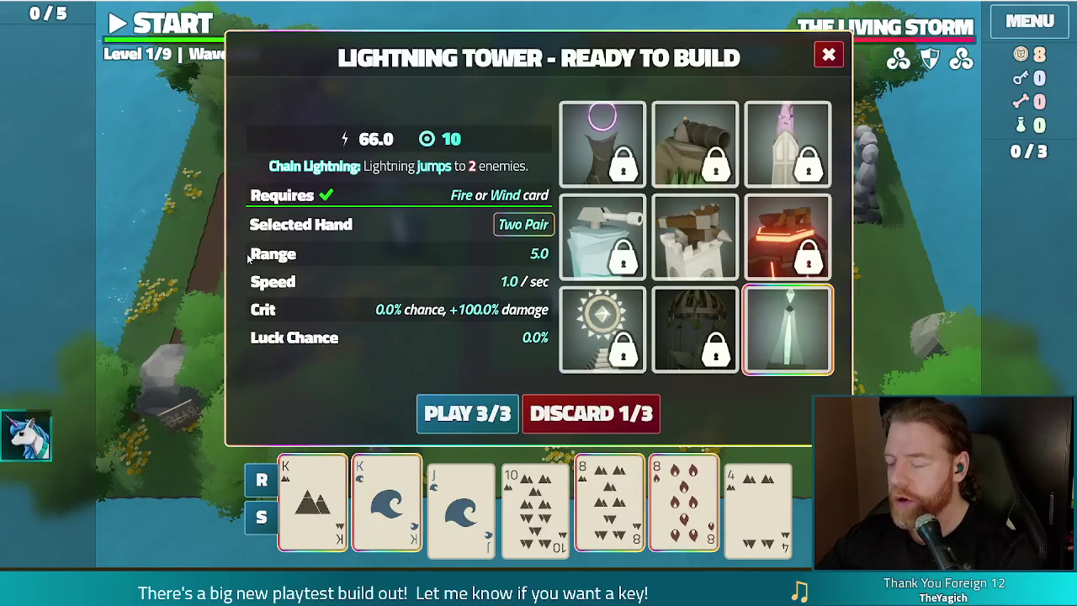
pyautogui.click(477, 411)
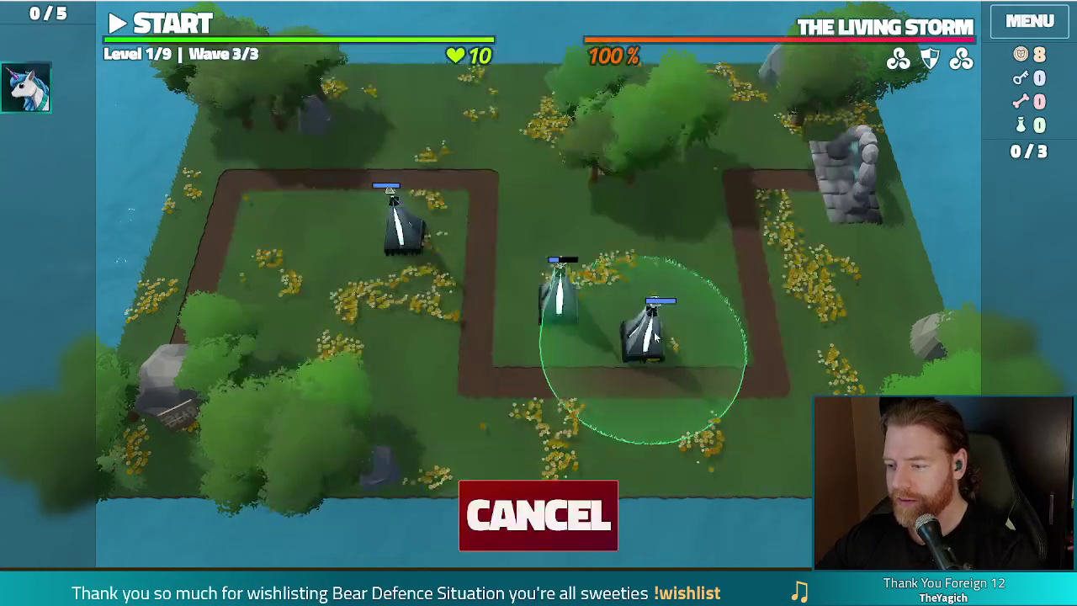
pyautogui.click(684, 313)
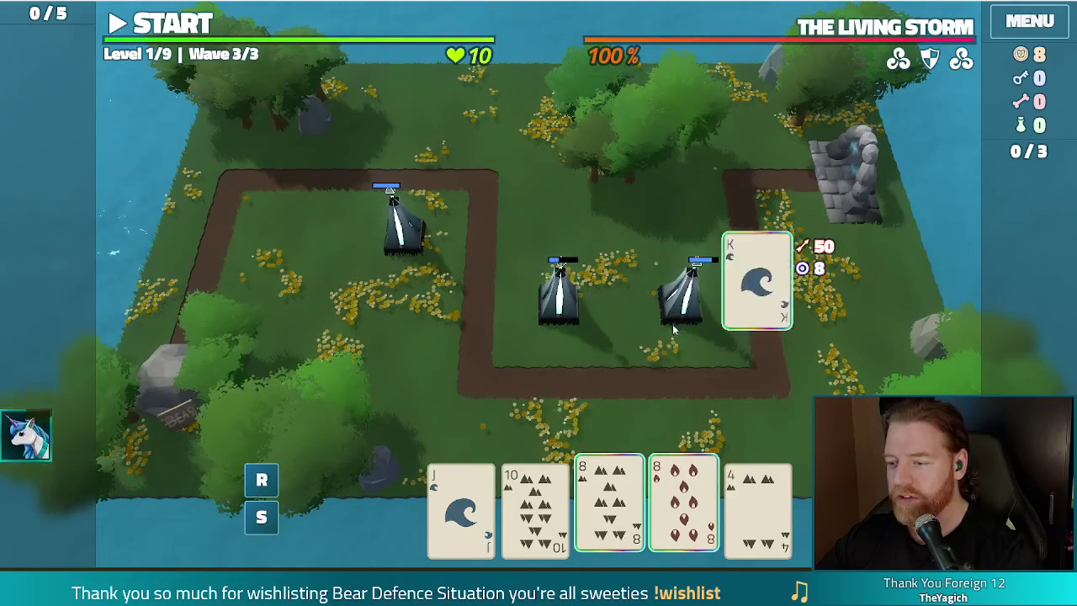
pyautogui.click(692, 318)
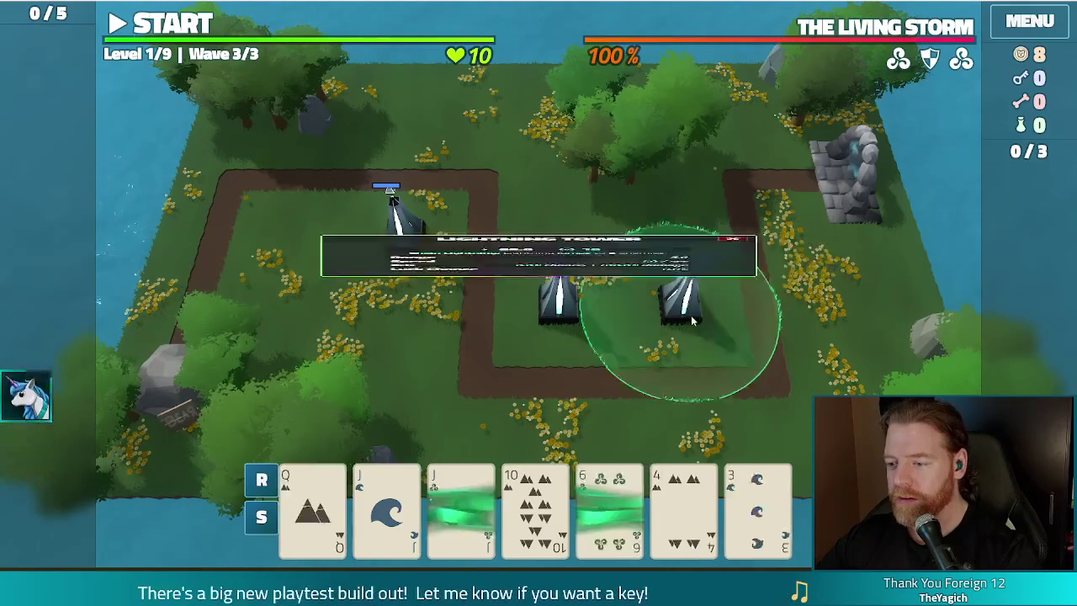
pyautogui.click(732, 150)
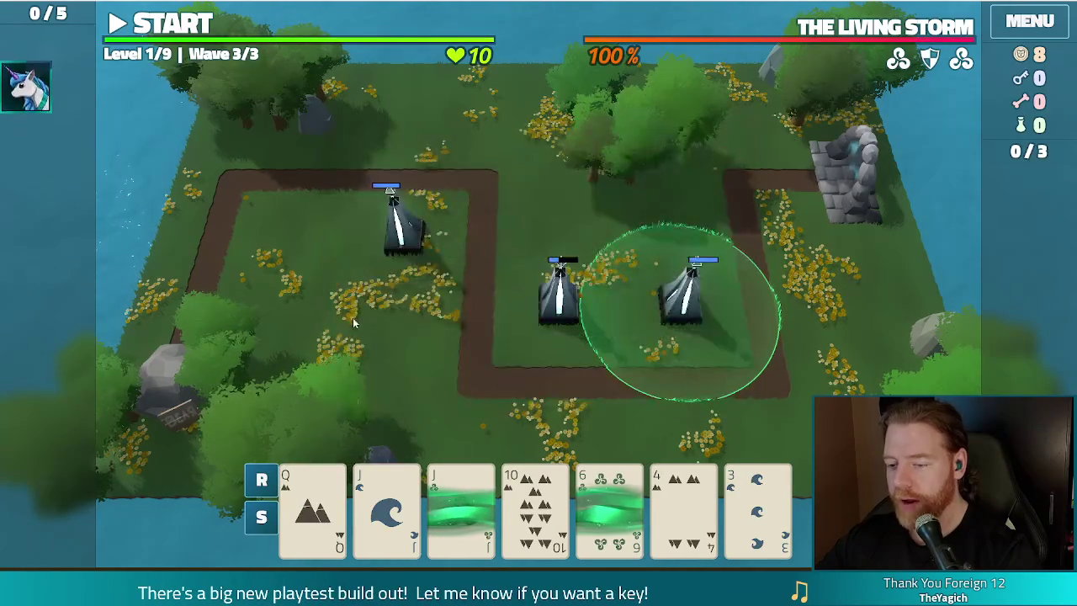
pyautogui.moveTo(462, 510)
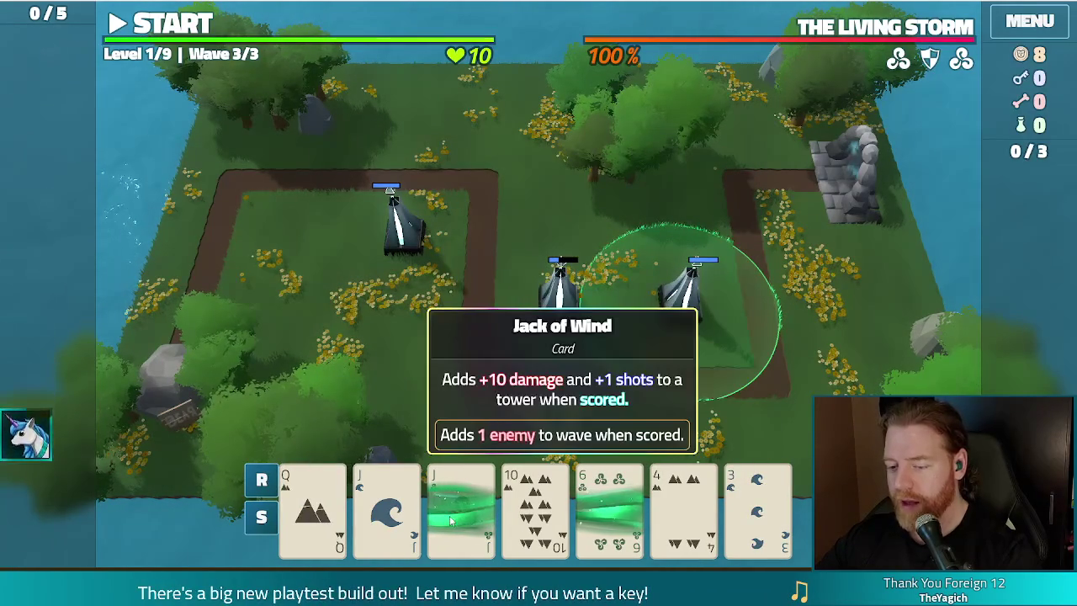
# Discard the 6 of Wind, 4 of Earth and 3 of Water
pyautogui.click(610, 505)
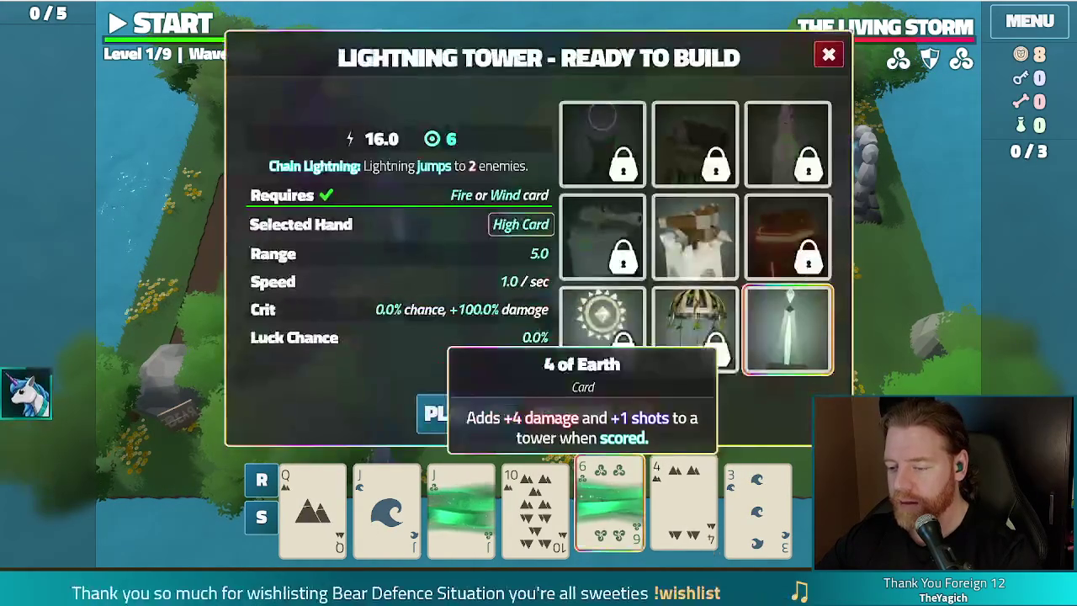
pyautogui.click(683, 505)
pyautogui.click(758, 505)
pyautogui.click(604, 422)
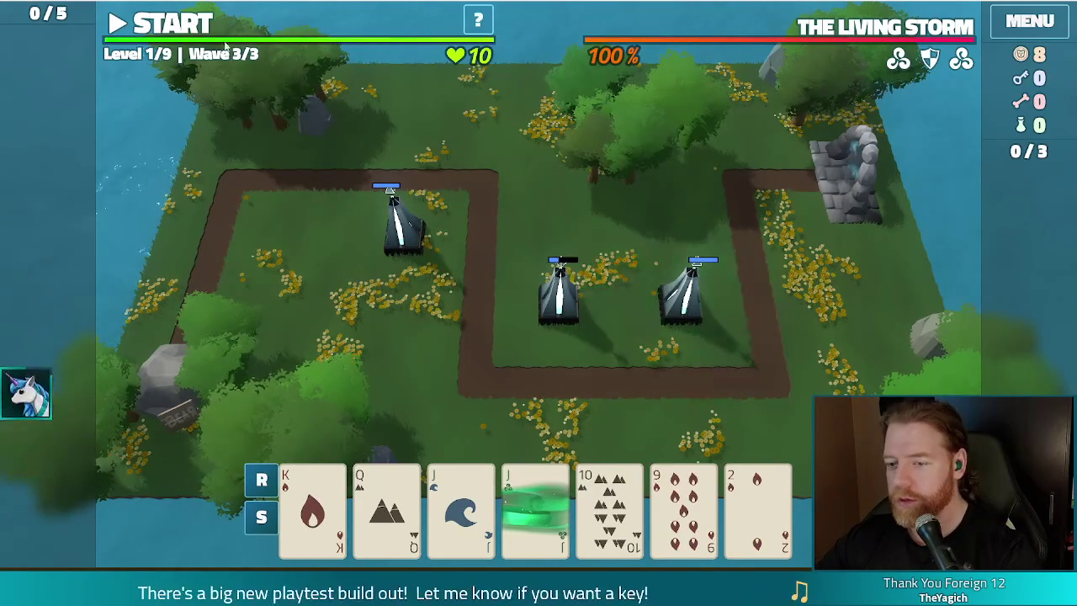
# Run wave 3, then upgrade the Lightning Tower with the Shots upgrade and continue
pyautogui.press('space')
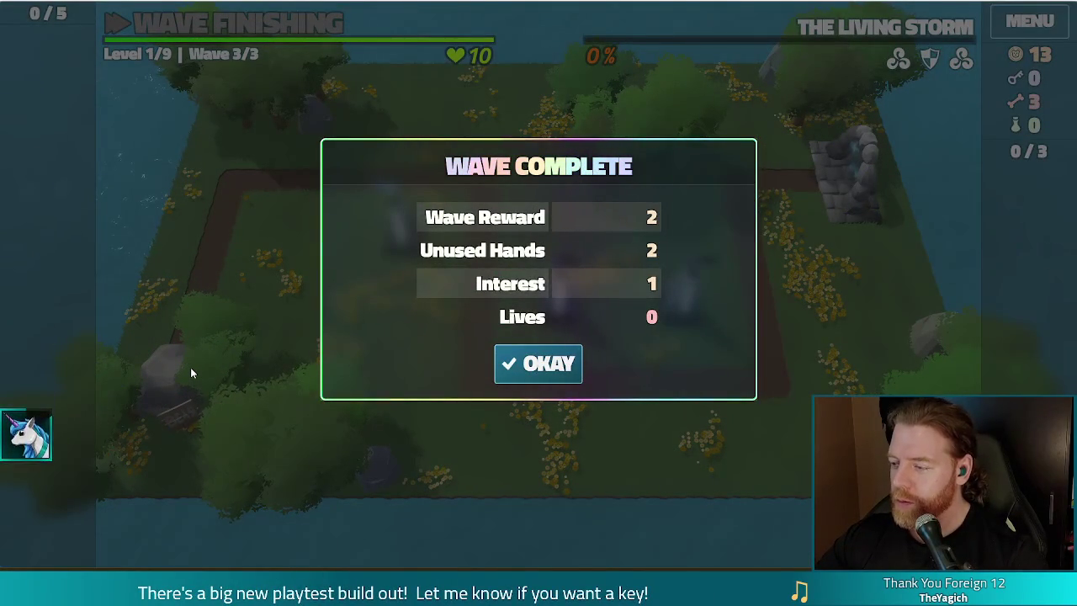
pyautogui.click(526, 361)
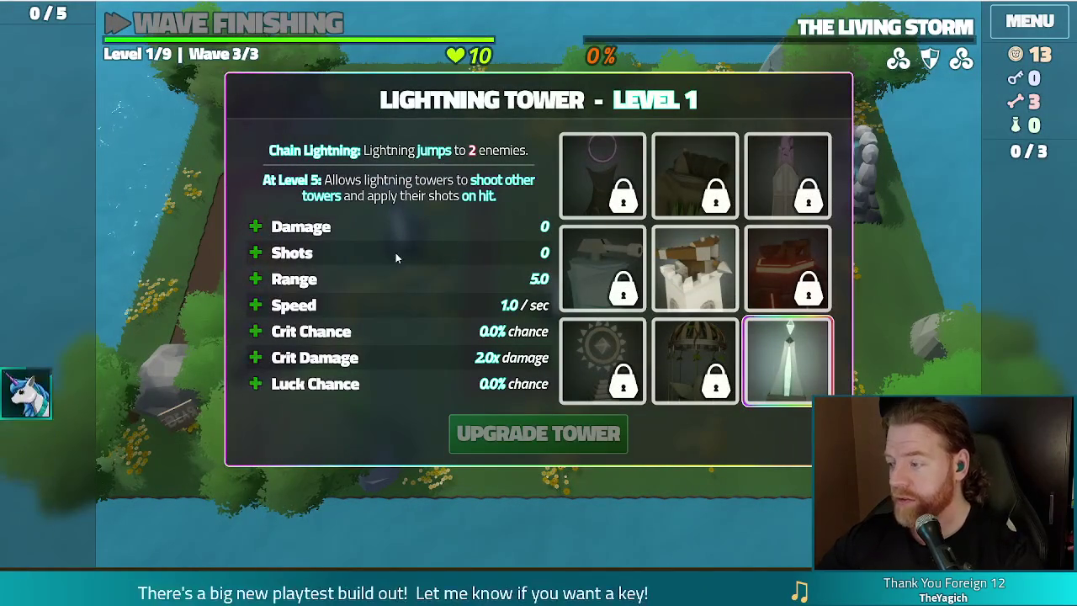
pyautogui.click(422, 252)
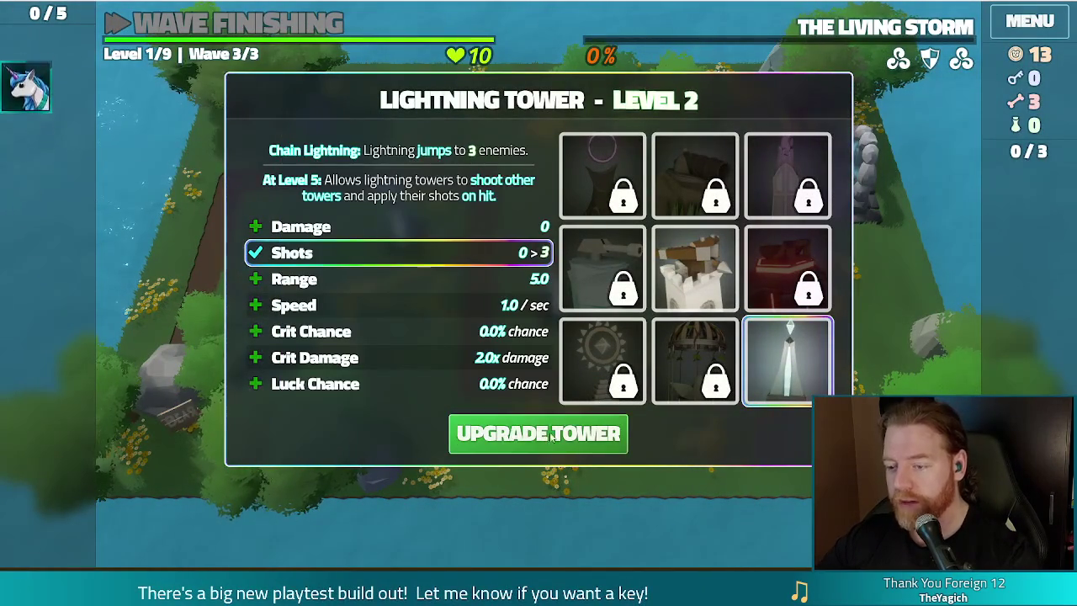
pyautogui.click(551, 435)
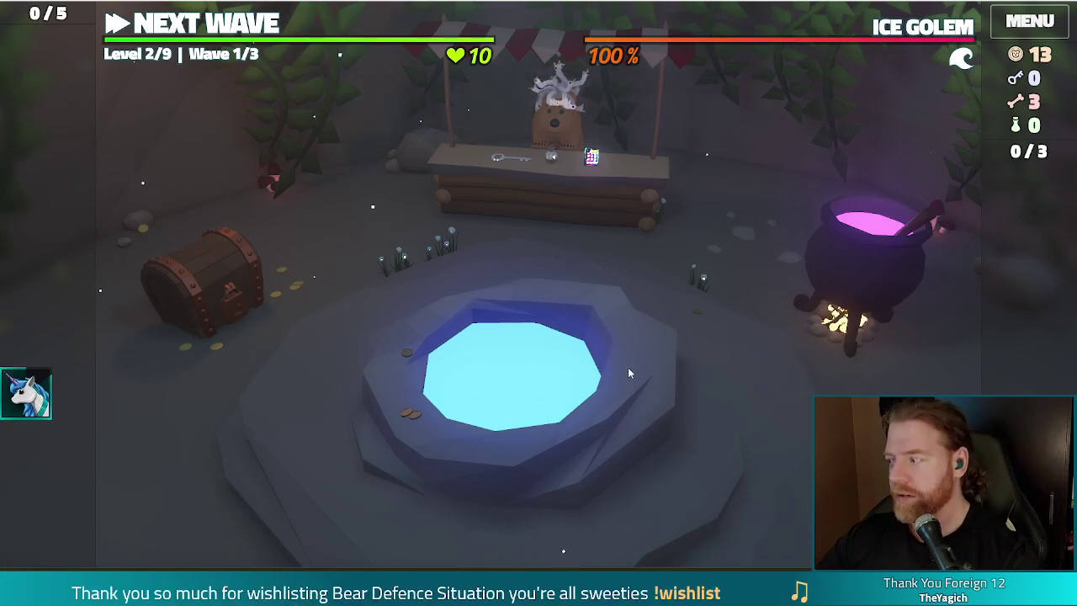
# Throw coins at the wishing well and take Heart of Storm over Training Wheels and Rune Master
pyautogui.click(597, 390)
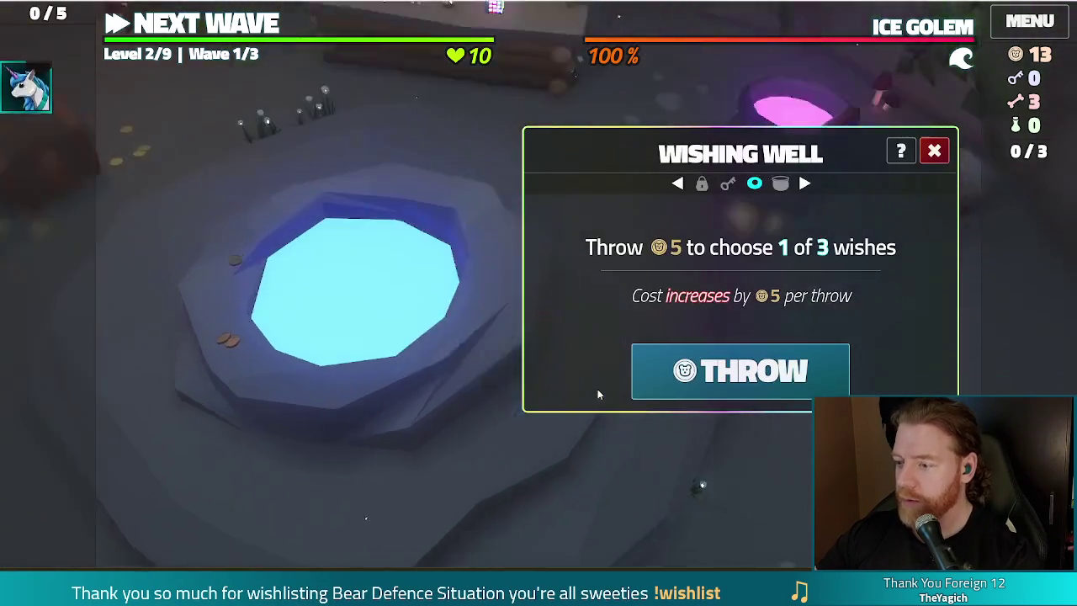
pyautogui.click(790, 379)
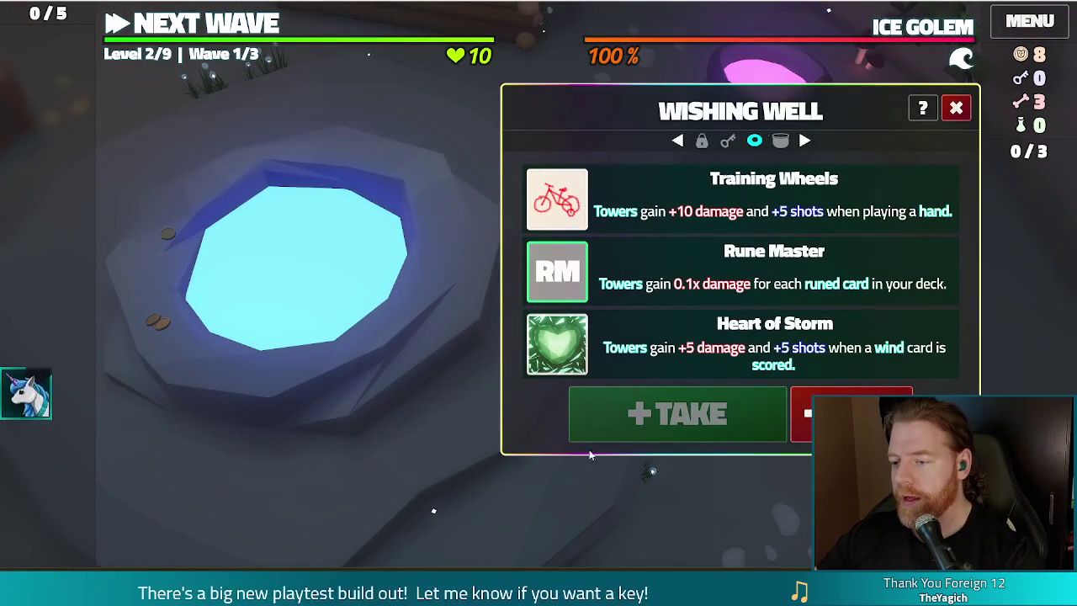
pyautogui.click(643, 360)
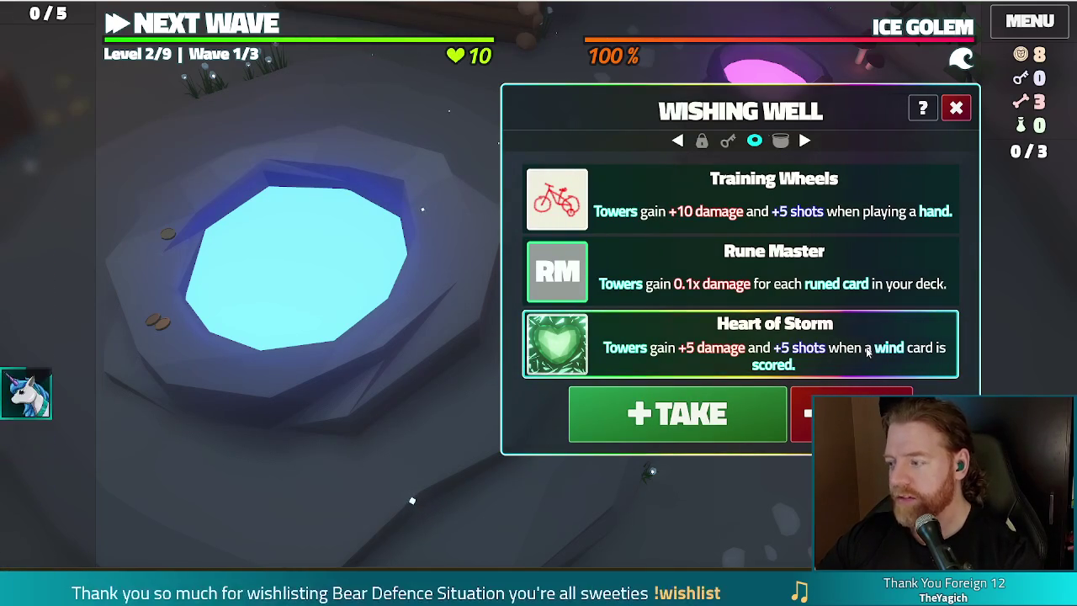
pyautogui.click(653, 211)
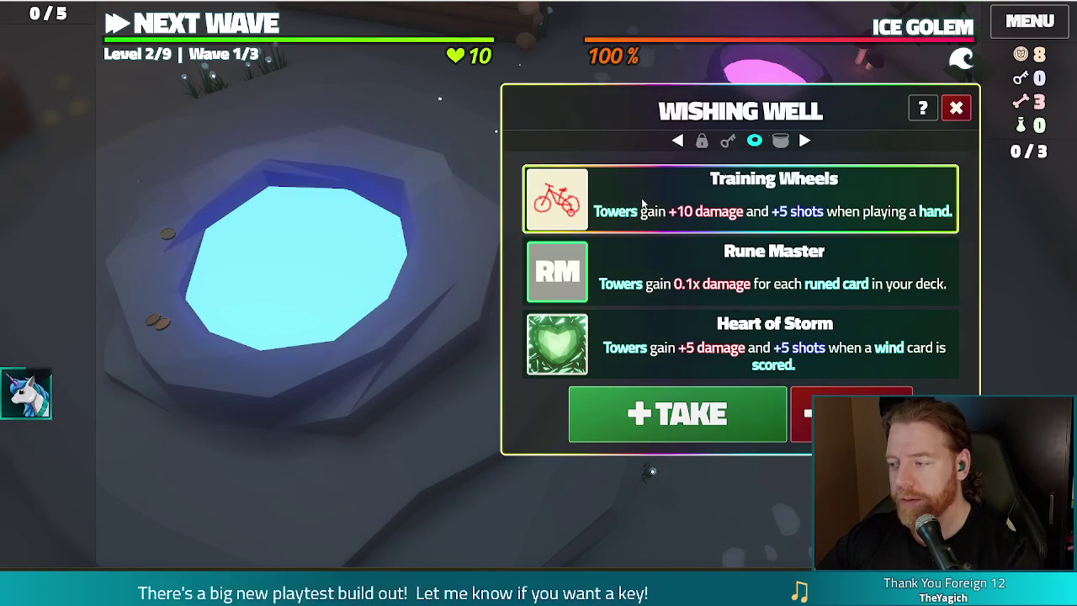
pyautogui.click(705, 283)
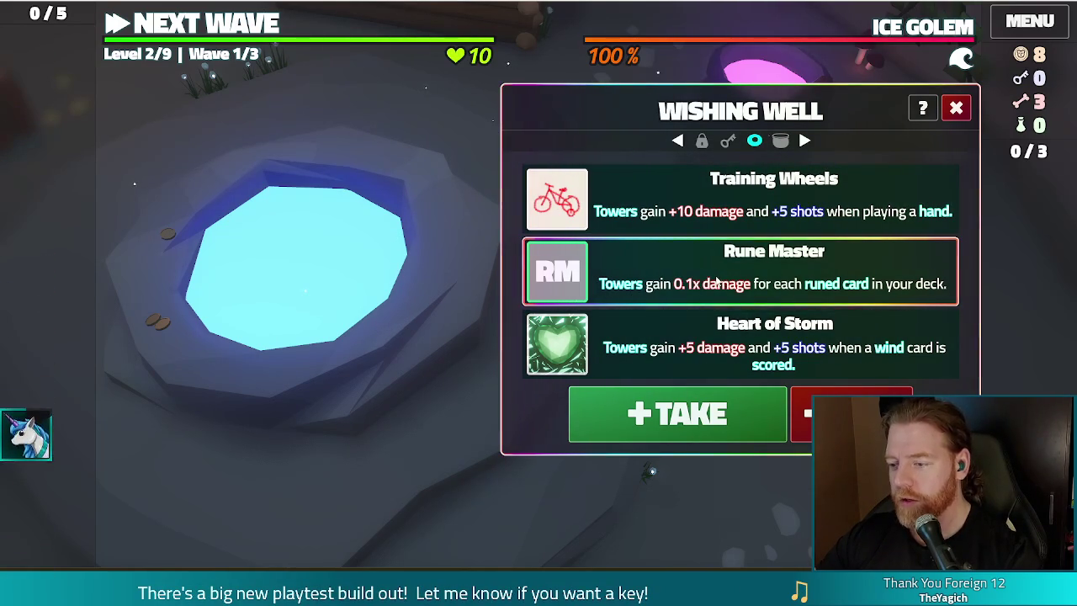
pyautogui.click(698, 345)
pyautogui.click(687, 417)
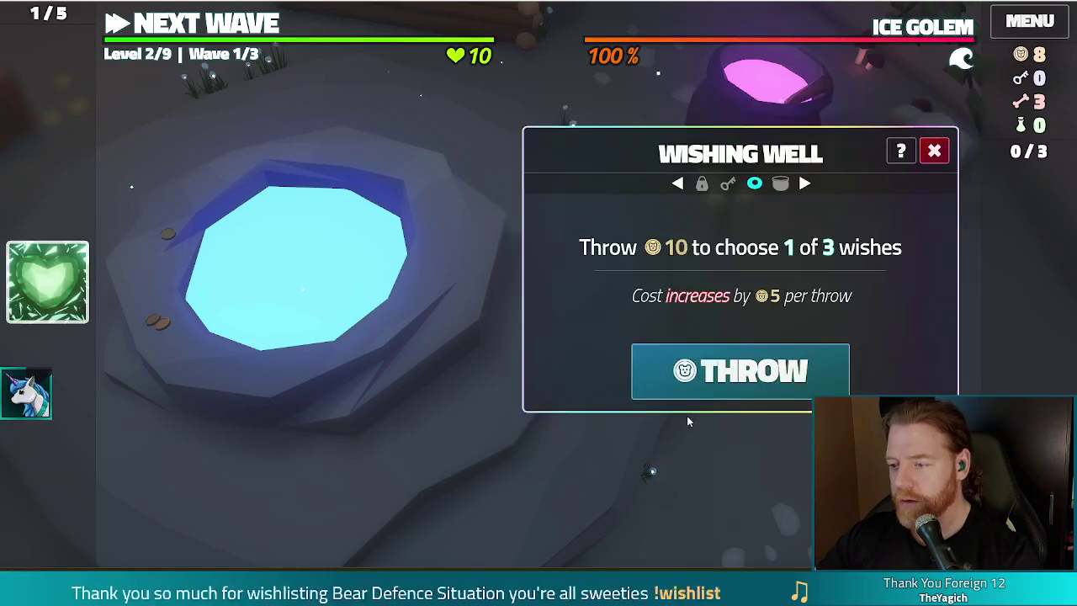
pyautogui.click(934, 151)
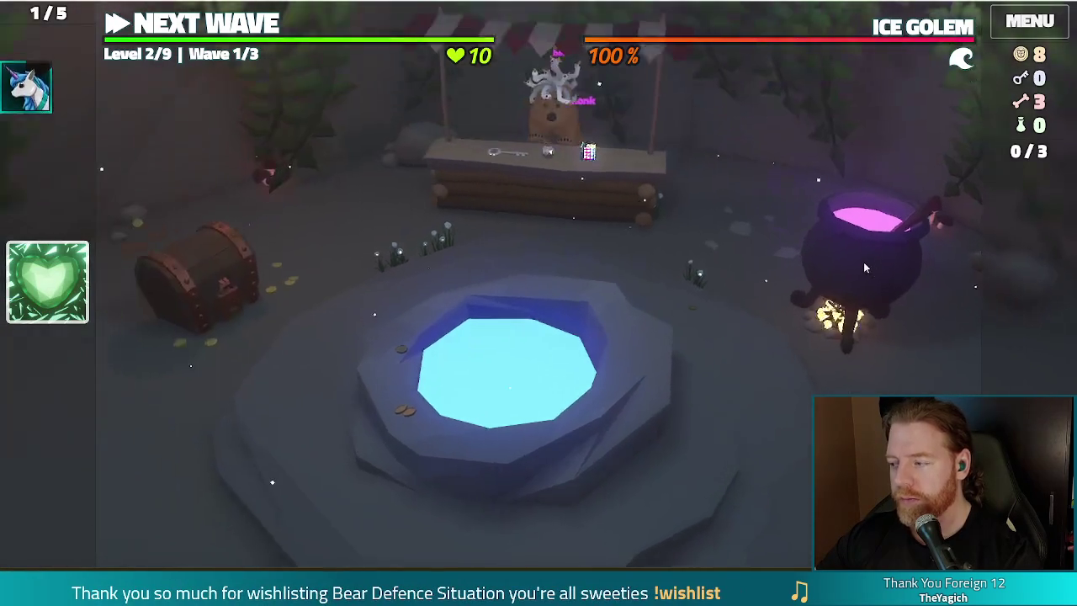
# Add two bones to the cauldron, stir, and transmute the Queen of Wind card to copper
pyautogui.click(871, 296)
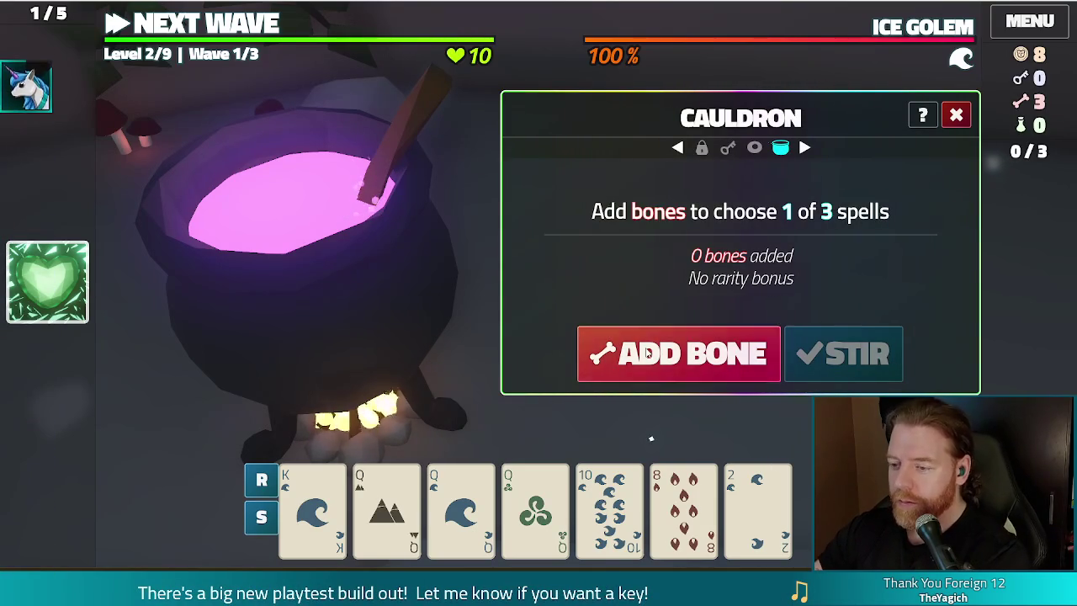
pyautogui.click(669, 354)
pyautogui.click(673, 357)
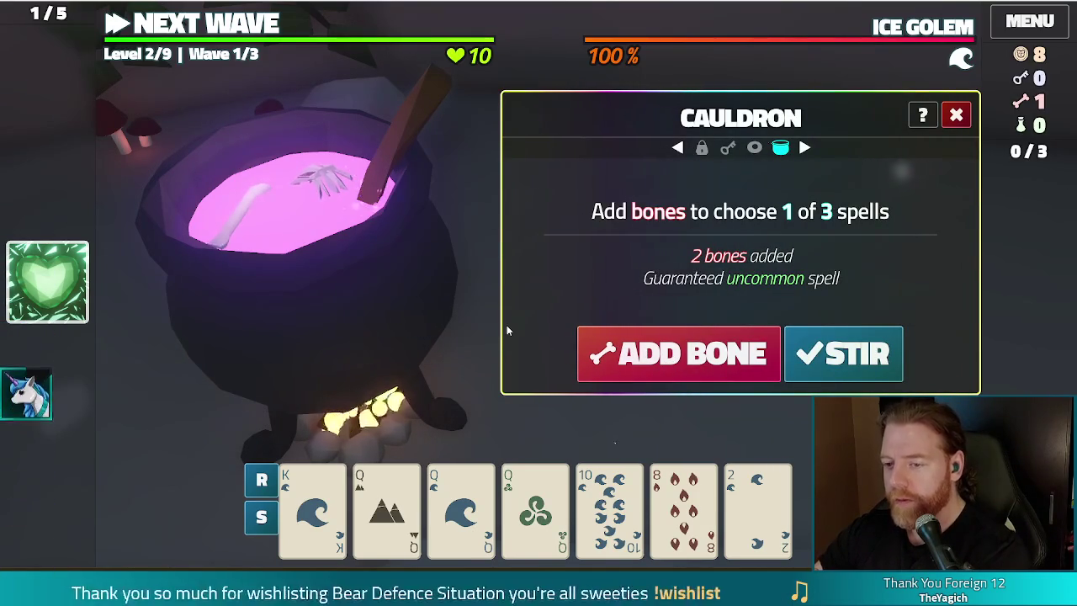
pyautogui.click(812, 360)
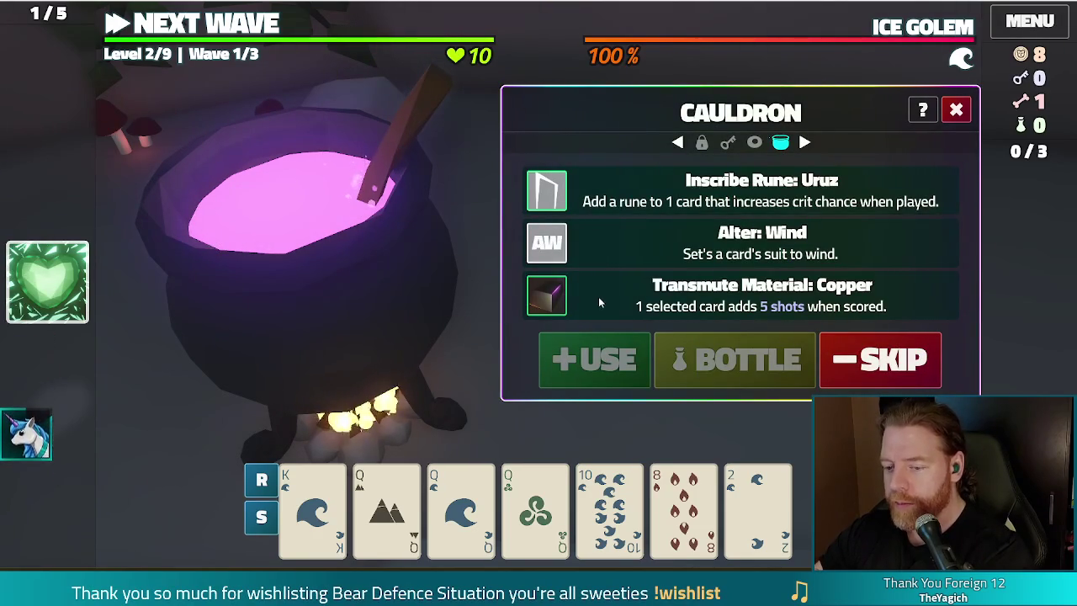
pyautogui.click(535, 505)
pyautogui.click(563, 307)
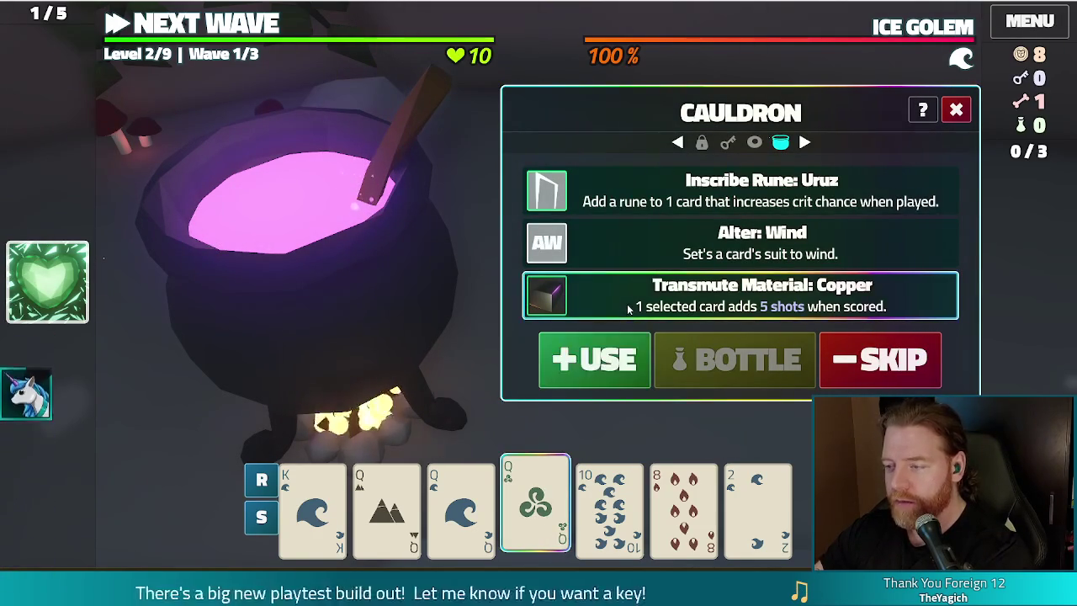
pyautogui.click(621, 360)
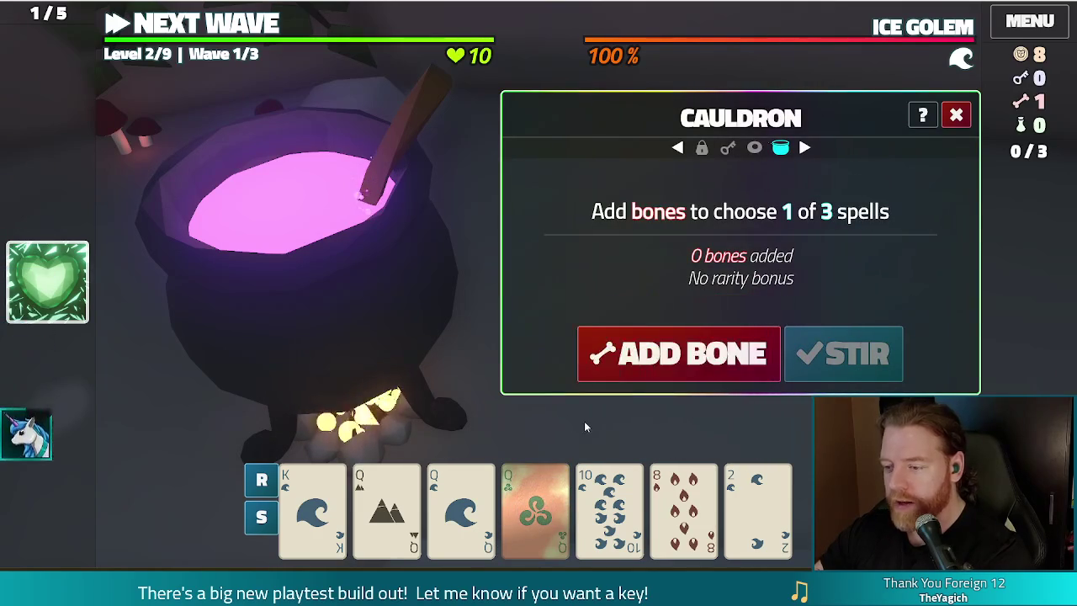
# Add another bone, stir, and inscribe the Hagalaz rune on the Queen card
pyautogui.click(685, 355)
pyautogui.click(883, 371)
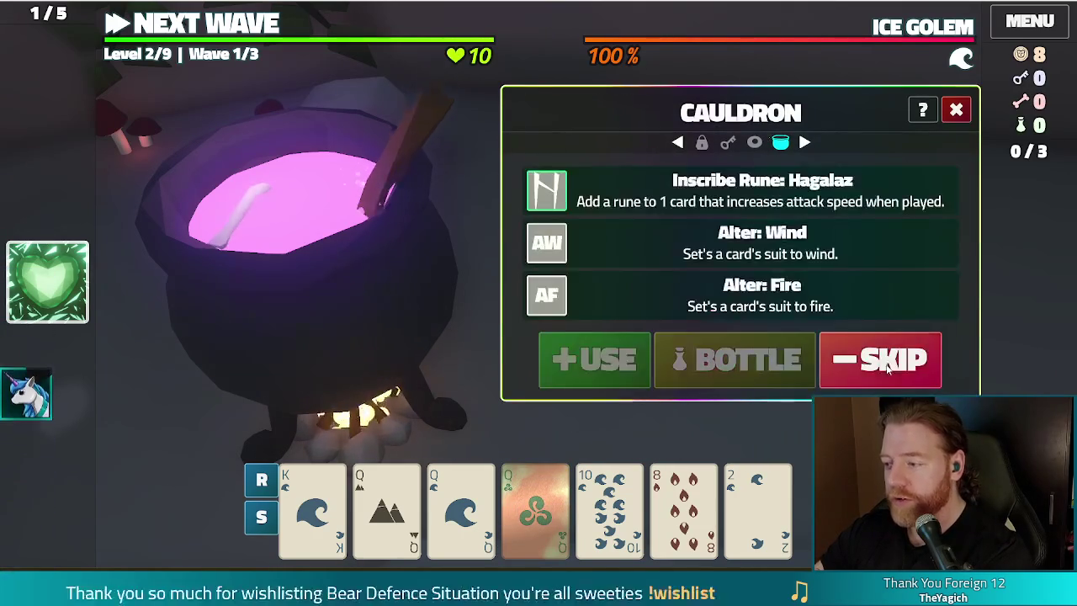
pyautogui.click(757, 190)
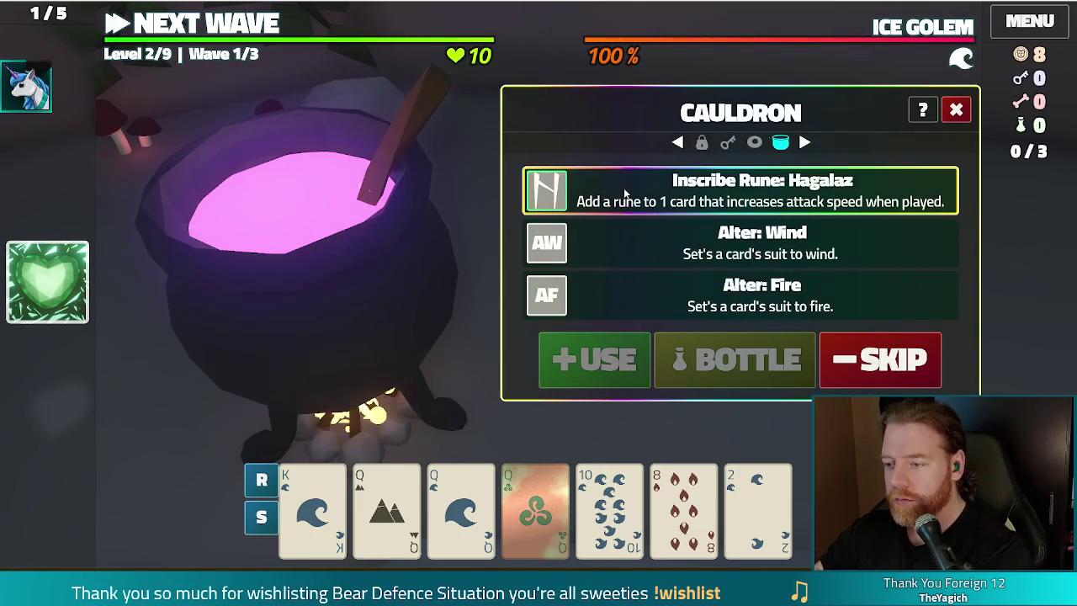
pyautogui.click(536, 505)
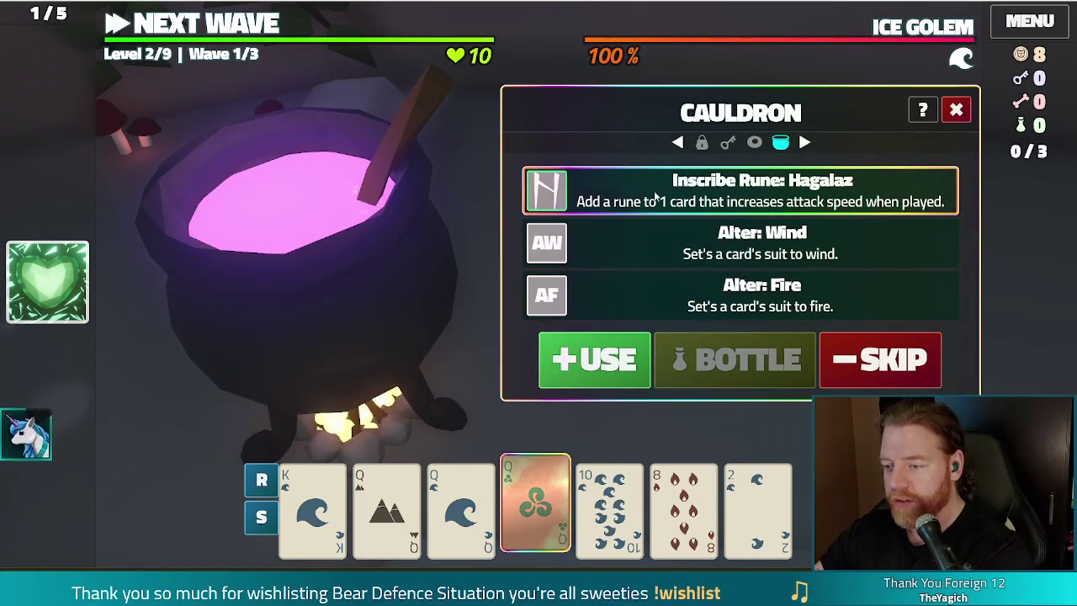
pyautogui.click(594, 360)
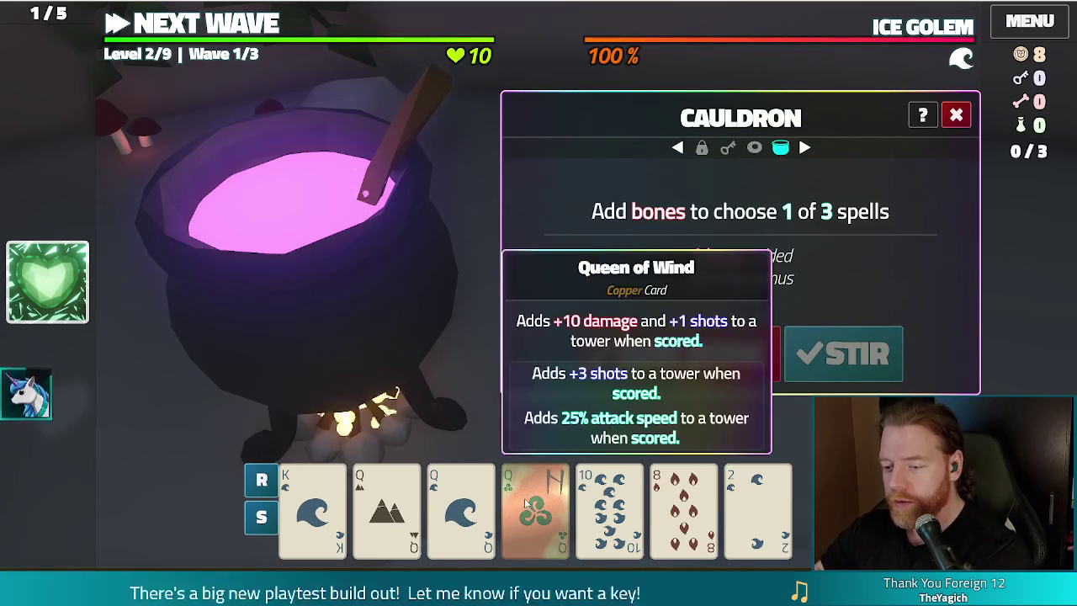
pyautogui.click(956, 115)
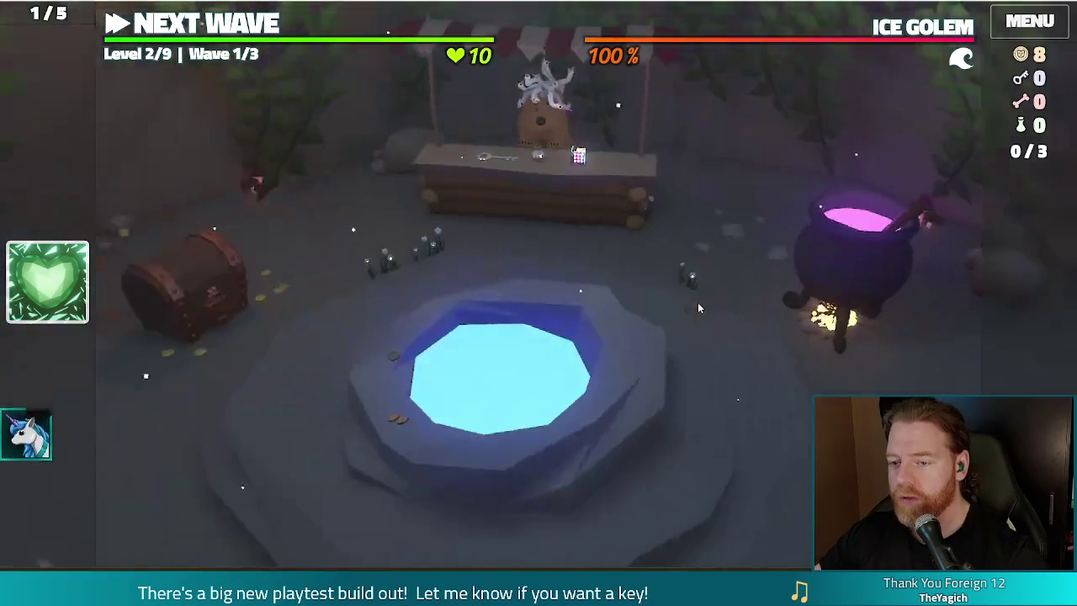
# Run add_wish in the debug console for skyline, gamblers_fallacy and spare_battery
pyautogui.press('`')
pyautogui.write('add_wish')
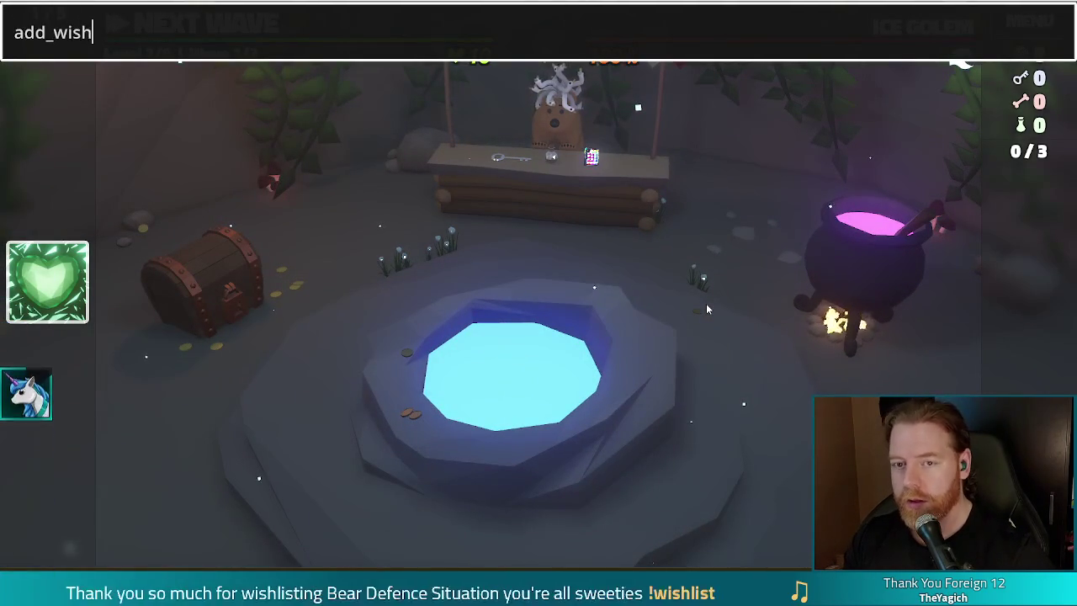
pyautogui.write(' skyline')
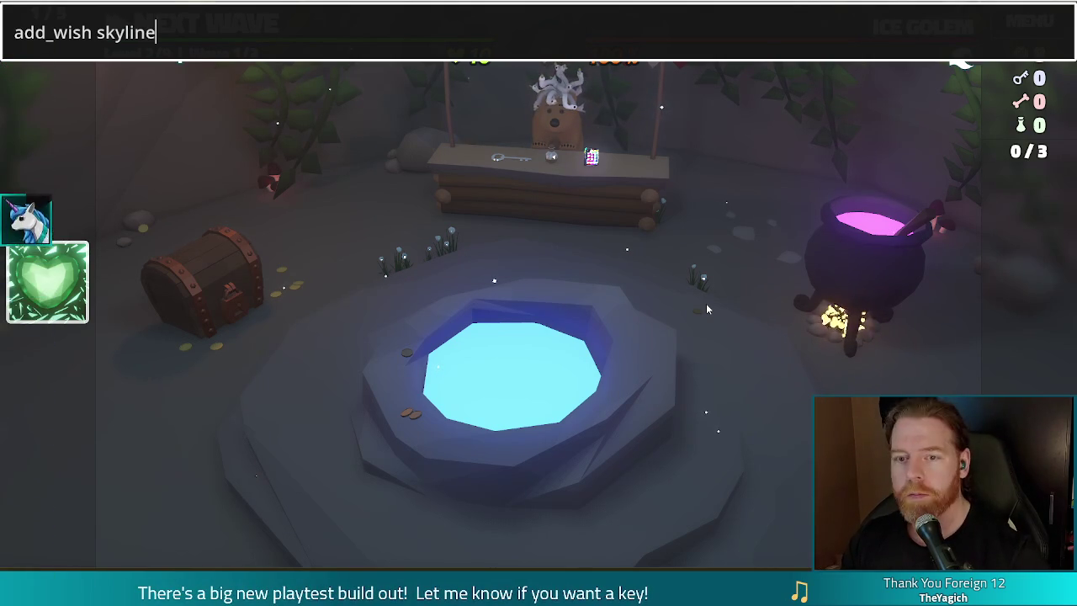
pyautogui.press('Return')
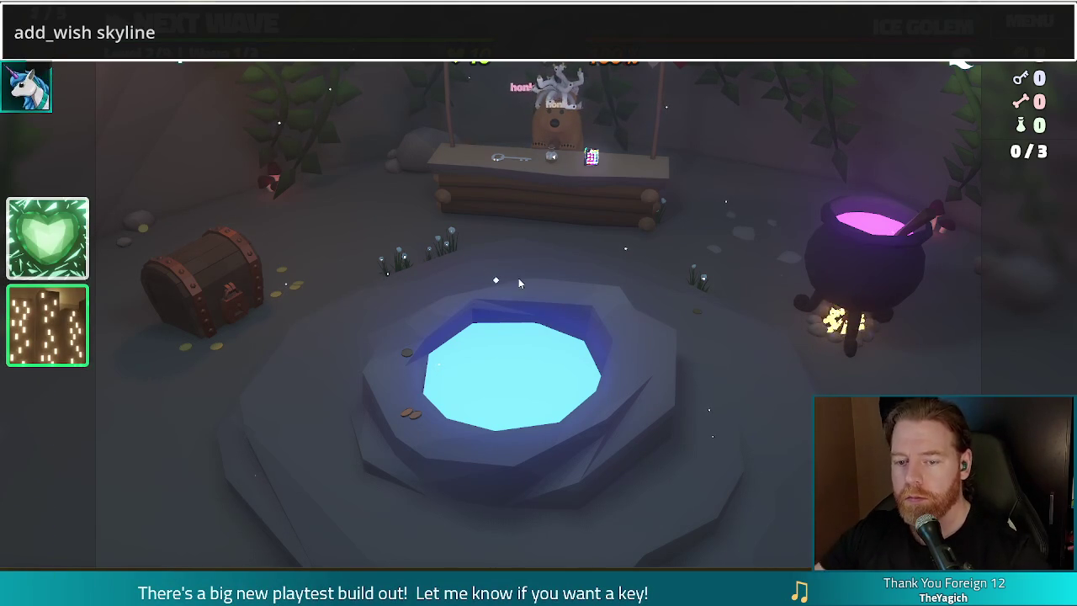
pyautogui.doubleClick(127, 32)
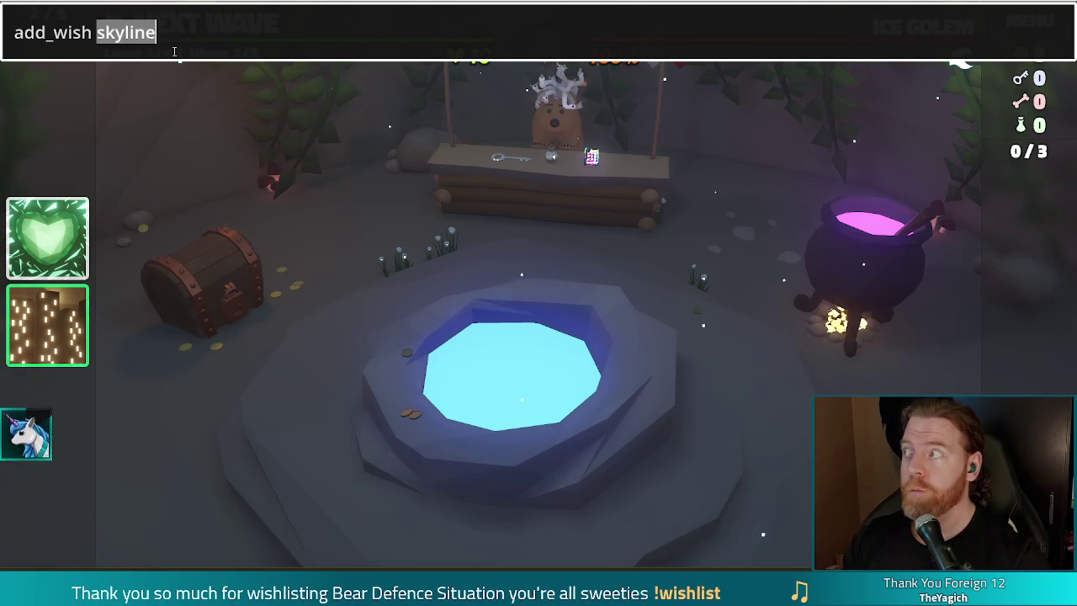
pyautogui.write('gam')
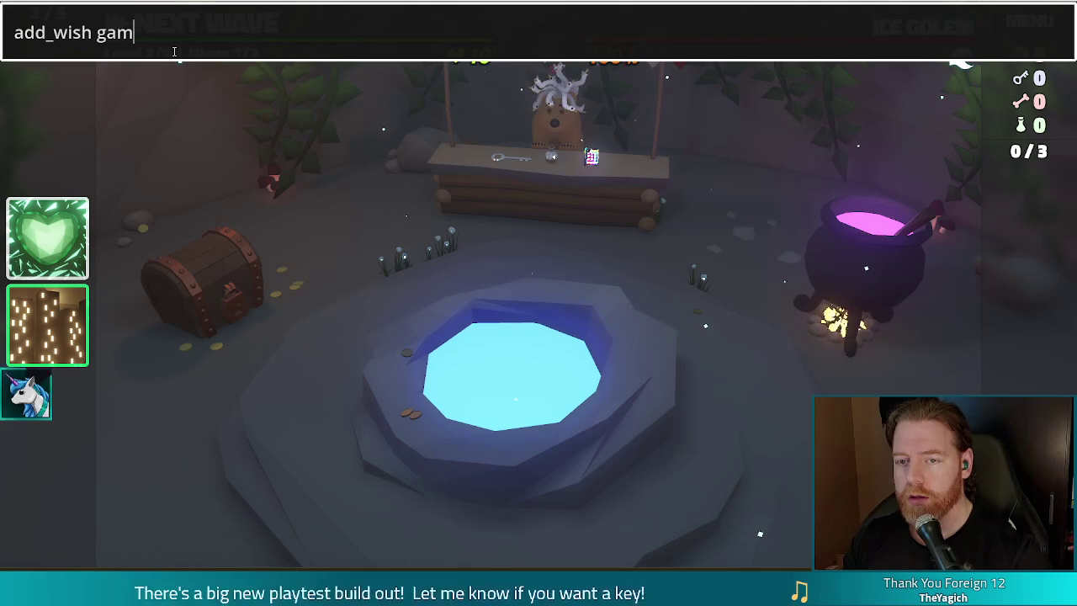
pyautogui.write('blers_fallacy')
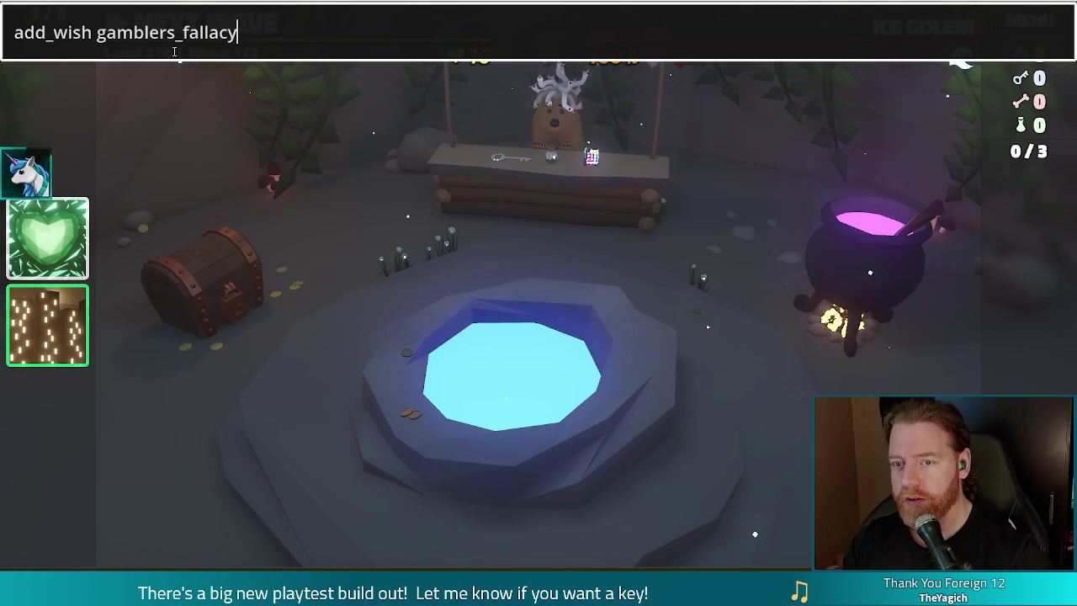
pyautogui.press('Return')
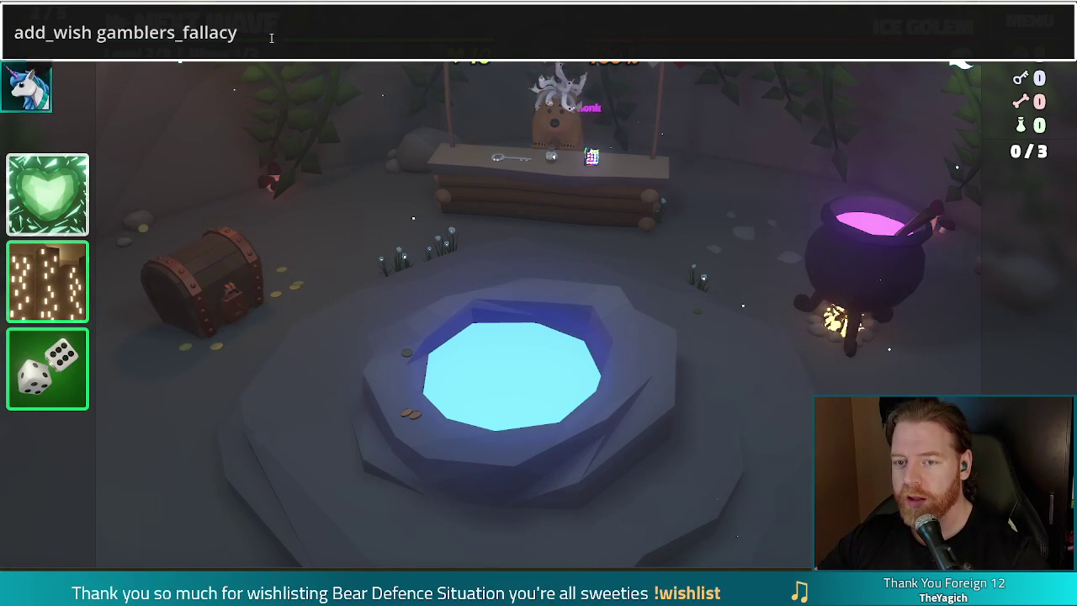
pyautogui.moveTo(271, 38); pyautogui.dragTo(123, 38)
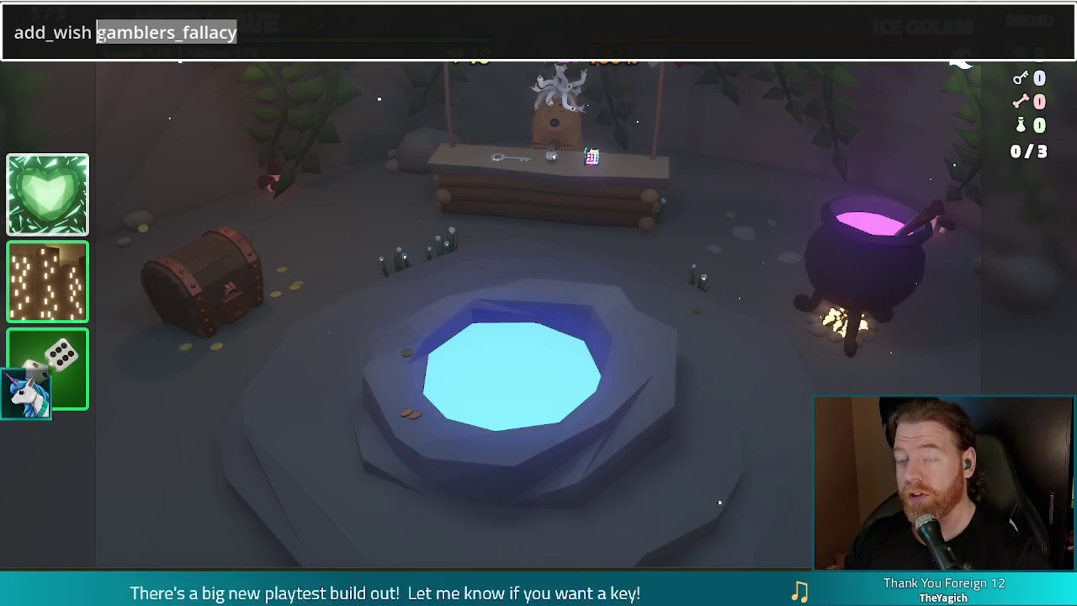
pyautogui.write('spare_batt')
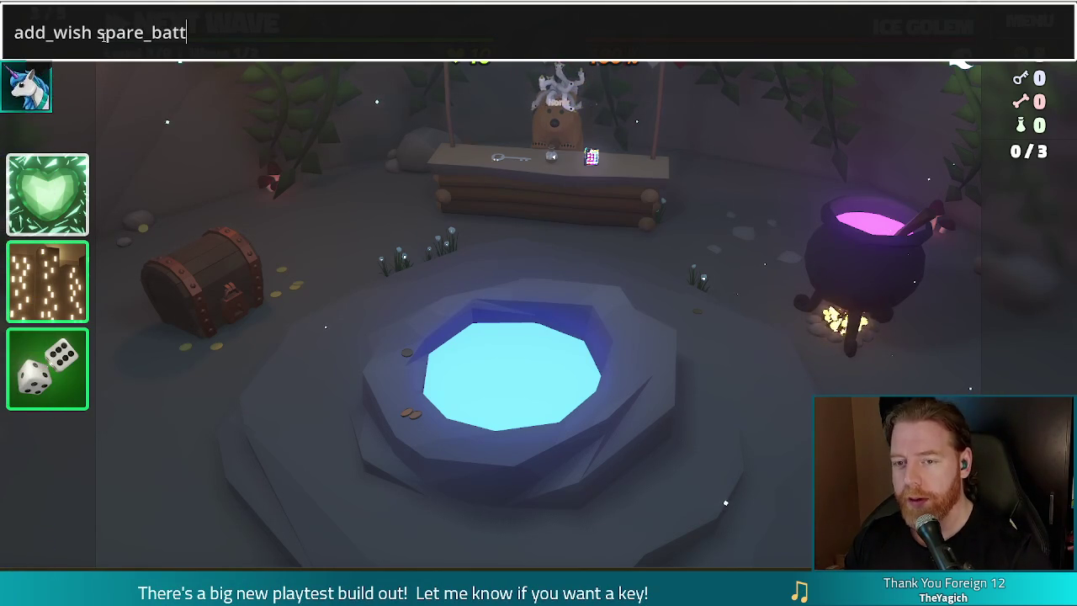
pyautogui.press('Return')
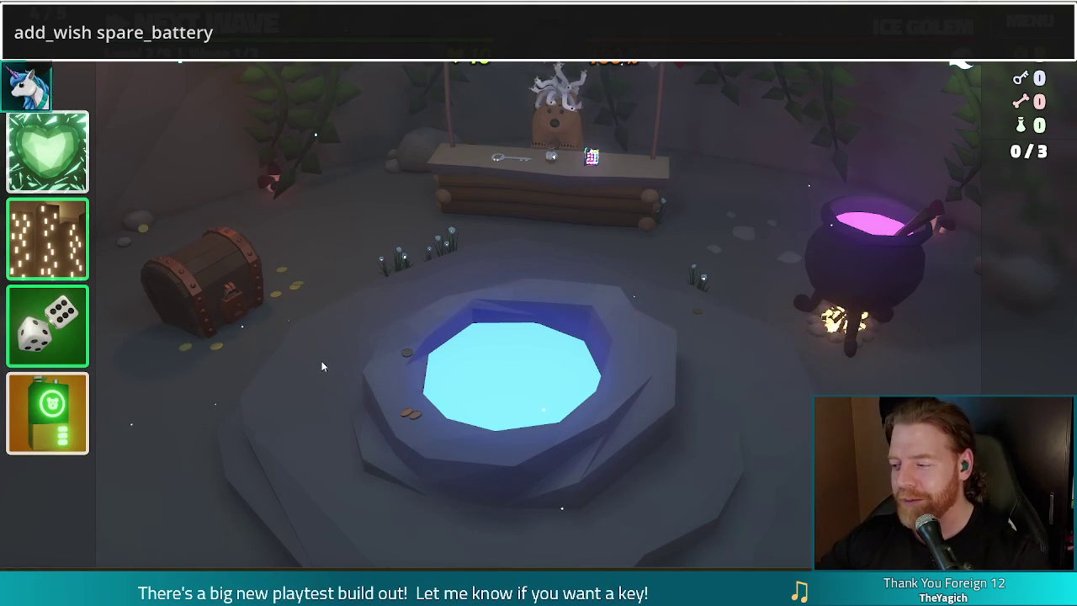
# Open the bear's stall shop offering a Key, a Bottle and the Corgi Companion
pyautogui.click(560, 203)
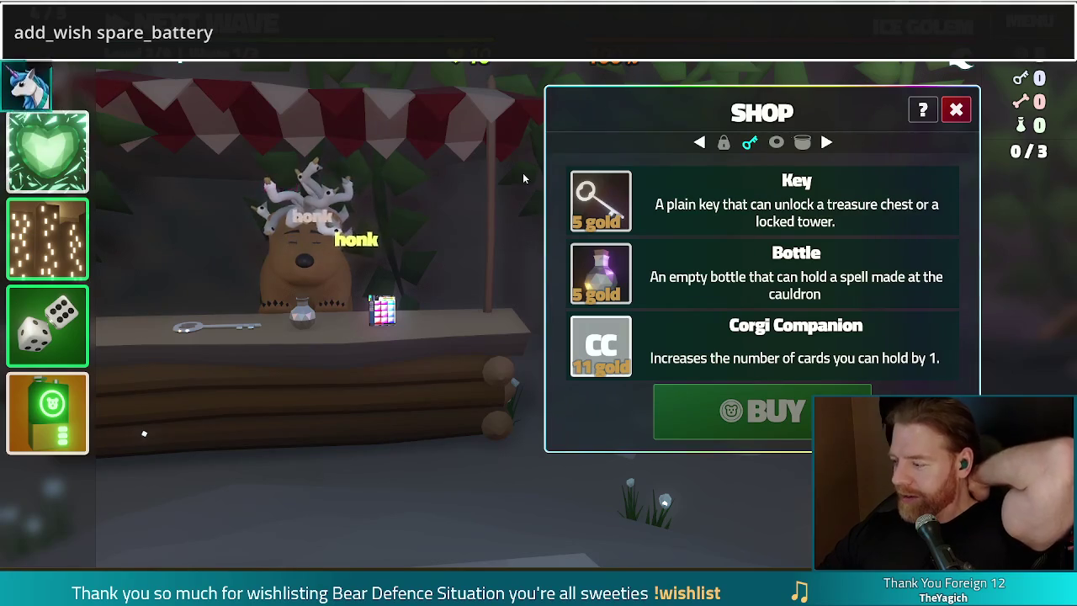
# Close the Shop panel to get back to the Level 2 camp view with the well, cauldron and chest
pyautogui.click(956, 110)
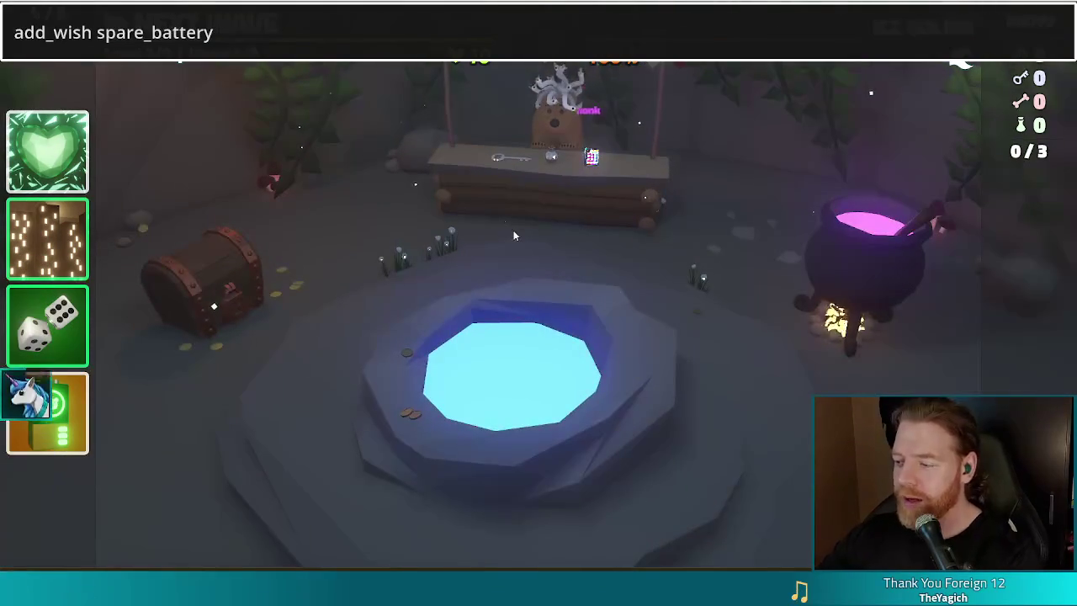